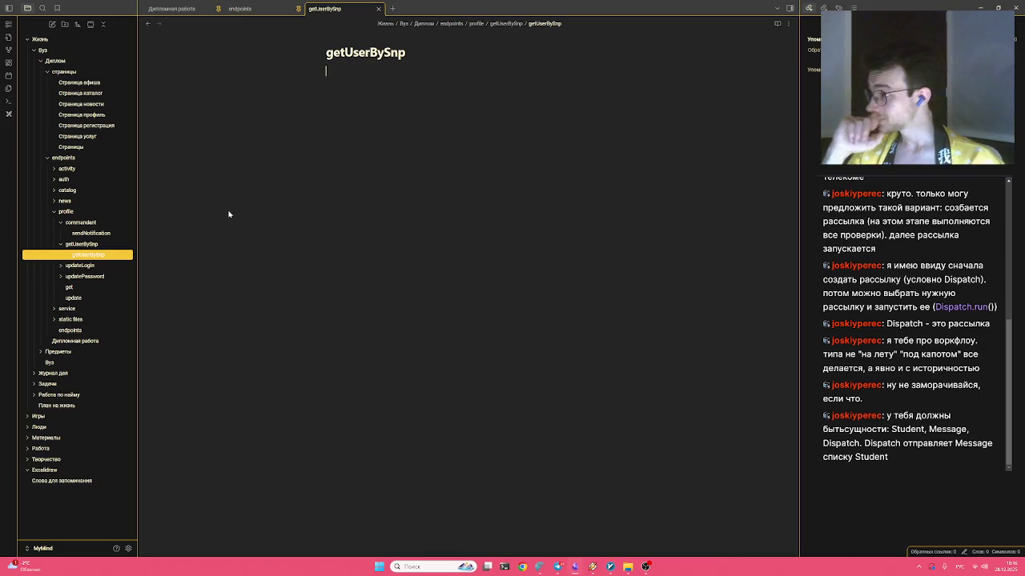
Erase the stray characters under the getUserBySnp title and select the title text
type("пуе")
key("BackSpace")
key("BackSpace")
key("BackSpace")
key("alt+shift")
key("BackSpace")
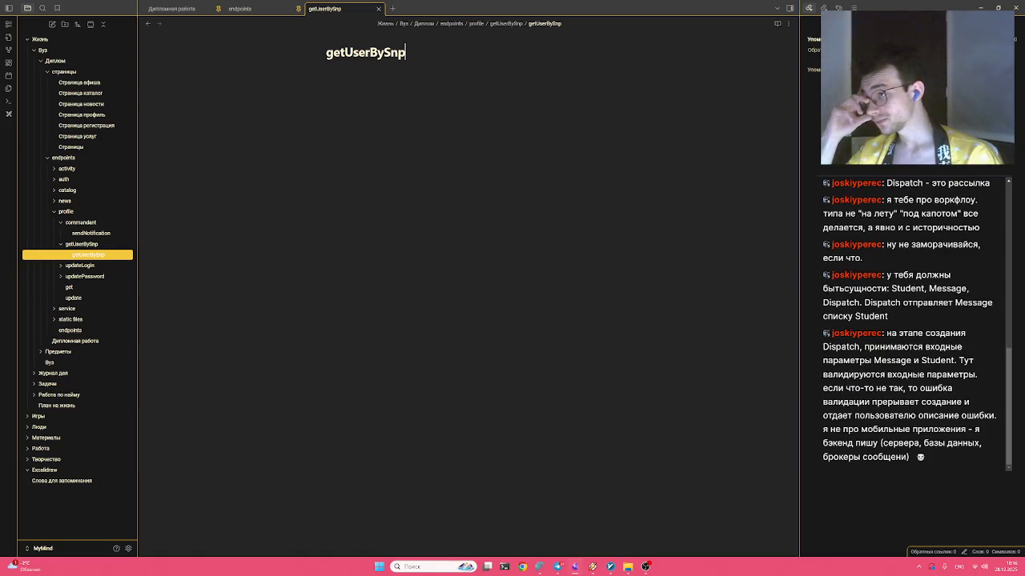
left_click_drag(405, 52, 308, 51)
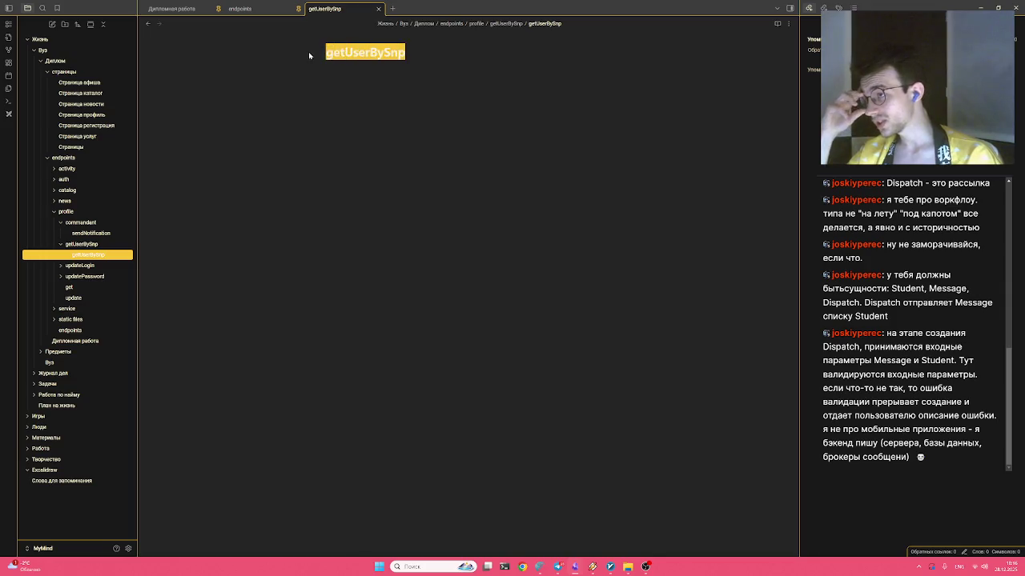
left_click_drag(405, 52, 247, 58)
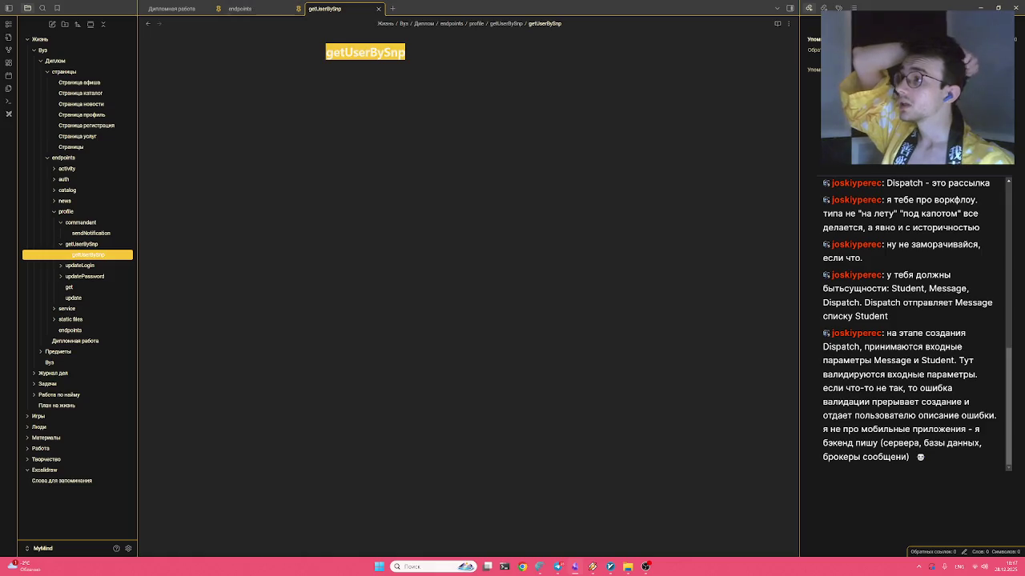
Look over the sendNotification note, then return to the getUserBySnp note
left_click(181, 204)
left_click(94, 237)
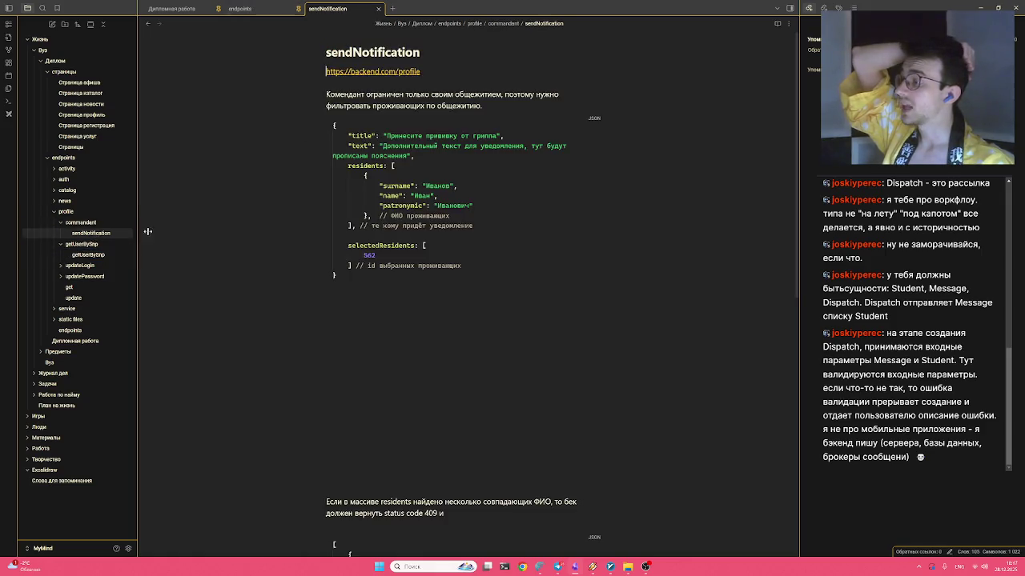
scroll(265, 164, "down", 1)
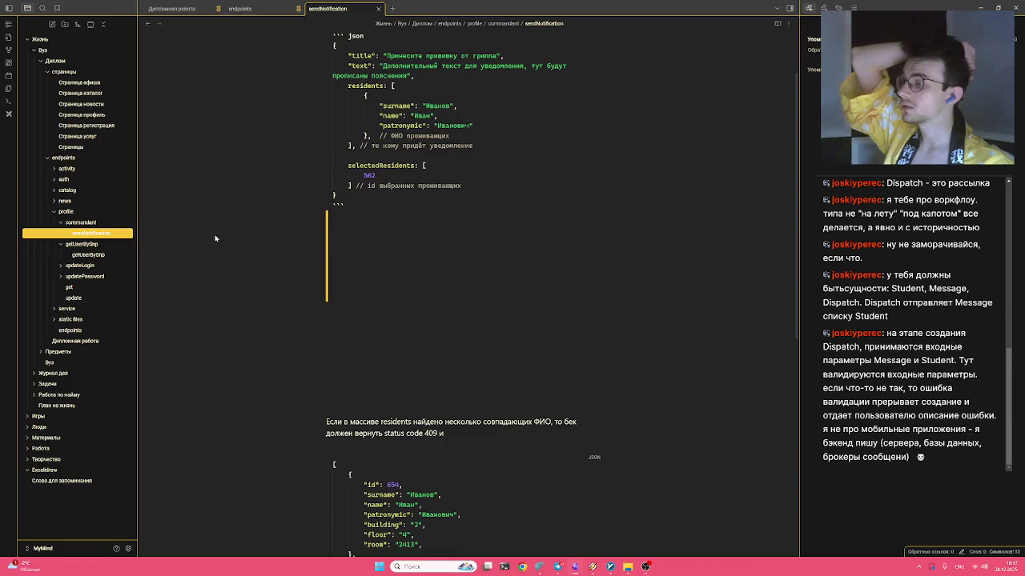
left_click(97, 255)
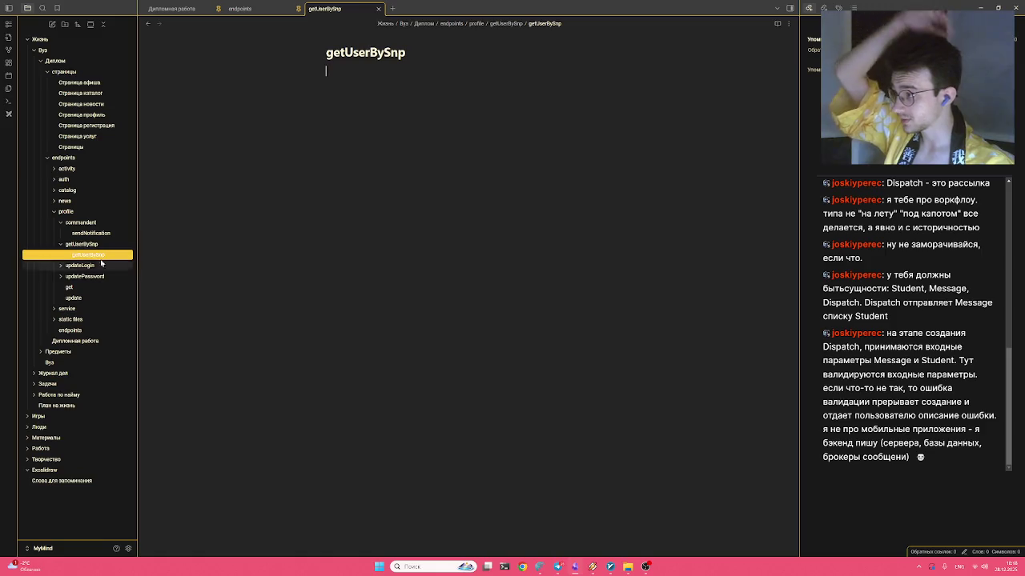
left_click(91, 233)
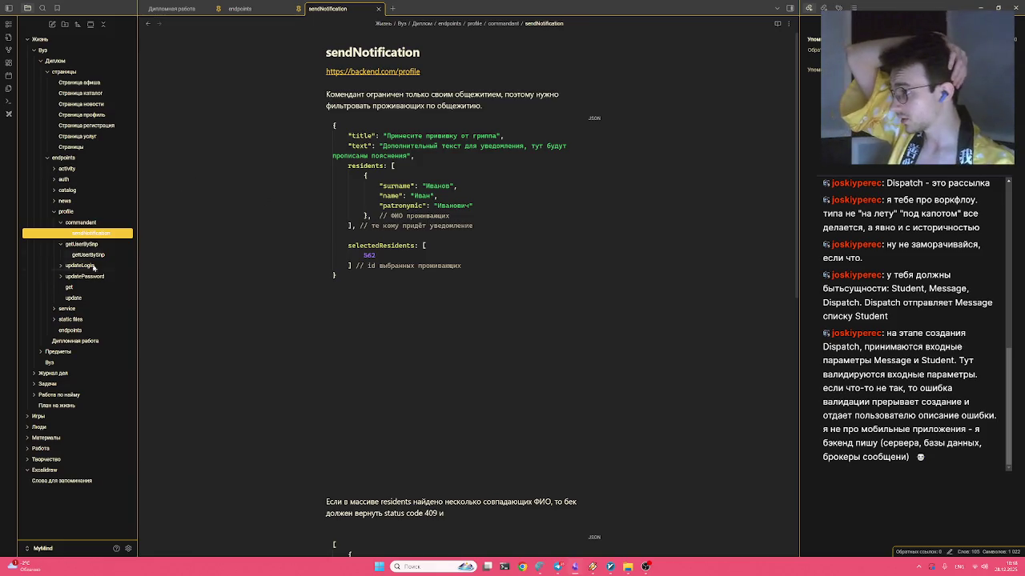
left_click(88, 255)
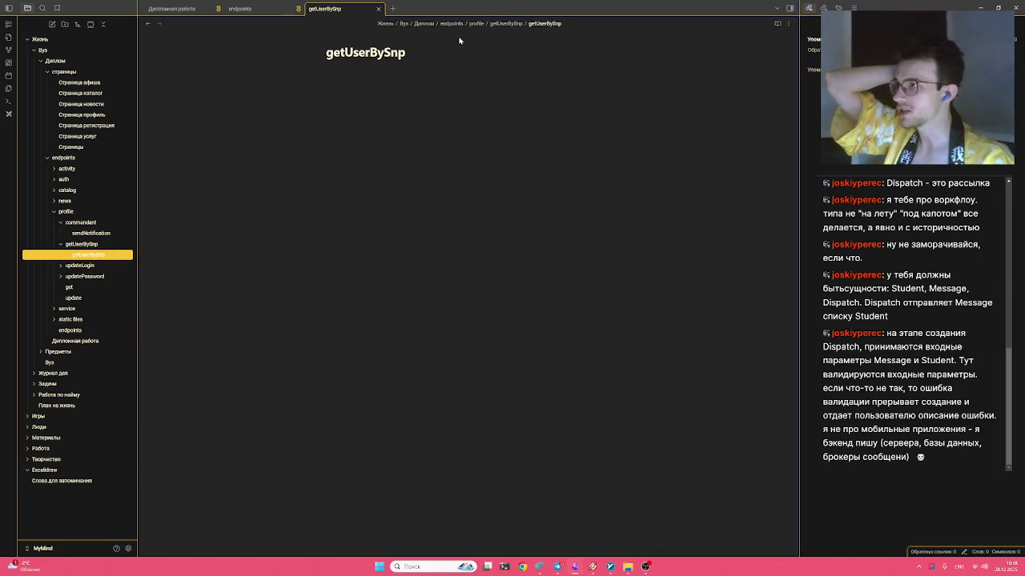
Extend the title to getUserBySnpAndHeiAndDormitory, correcting the typos along the way
type("Api")
key("BackSpace")
key("BackSpace")
type("nd ")
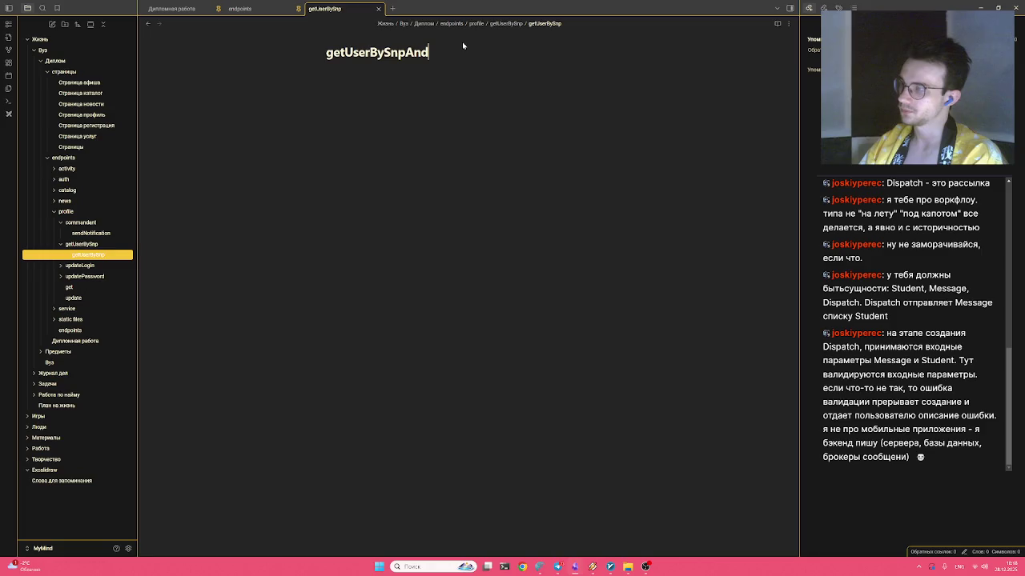
type("Dormitory")
key("ctrl+a")
key("Right")
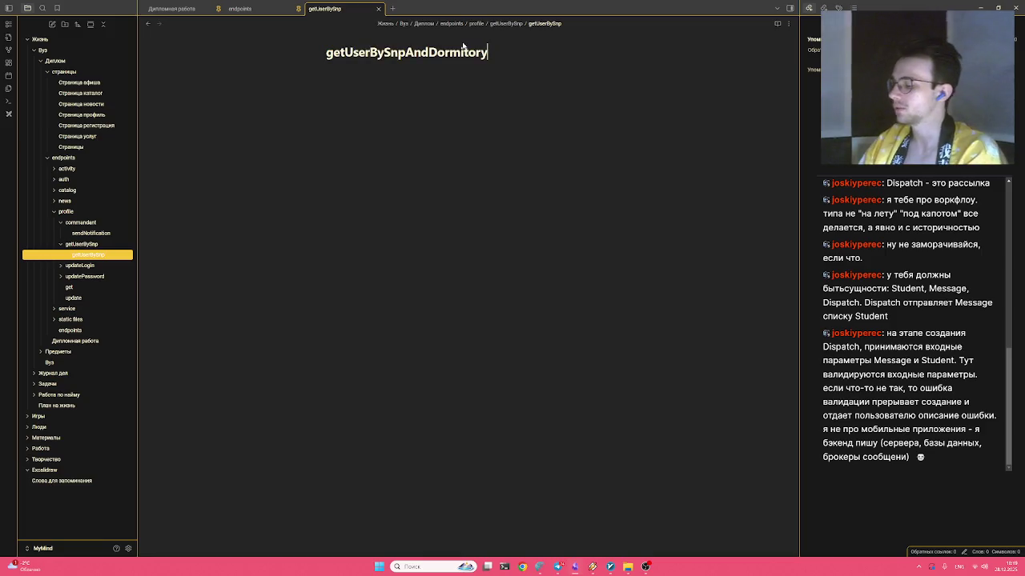
key("Left")
key("Left")
key("Left")
key("Left")
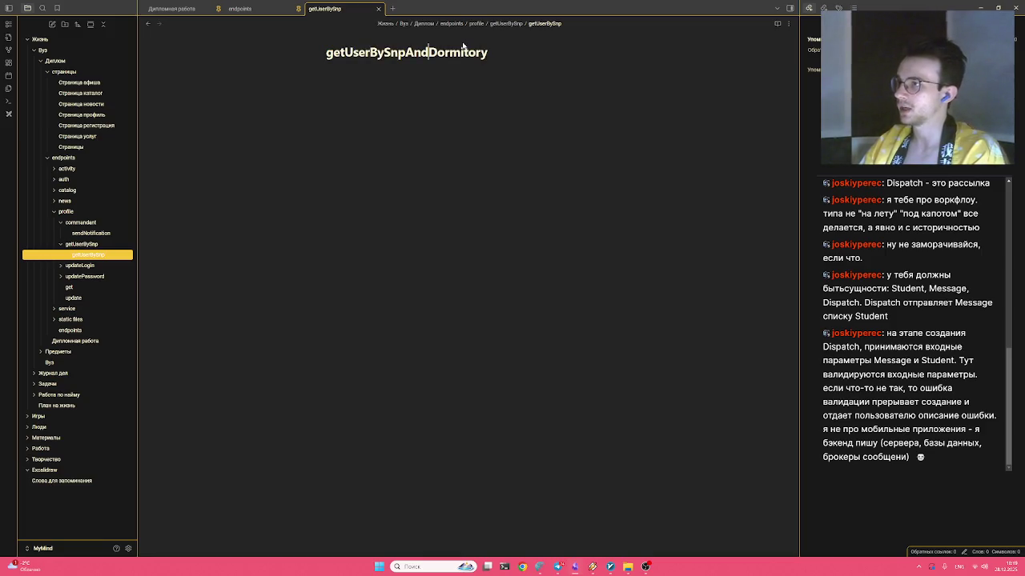
type("HEIAN")
key("BackSpace")
key("BackSpace")
key("BackSpace")
key("BackSpace")
type("eiAndDormitory")
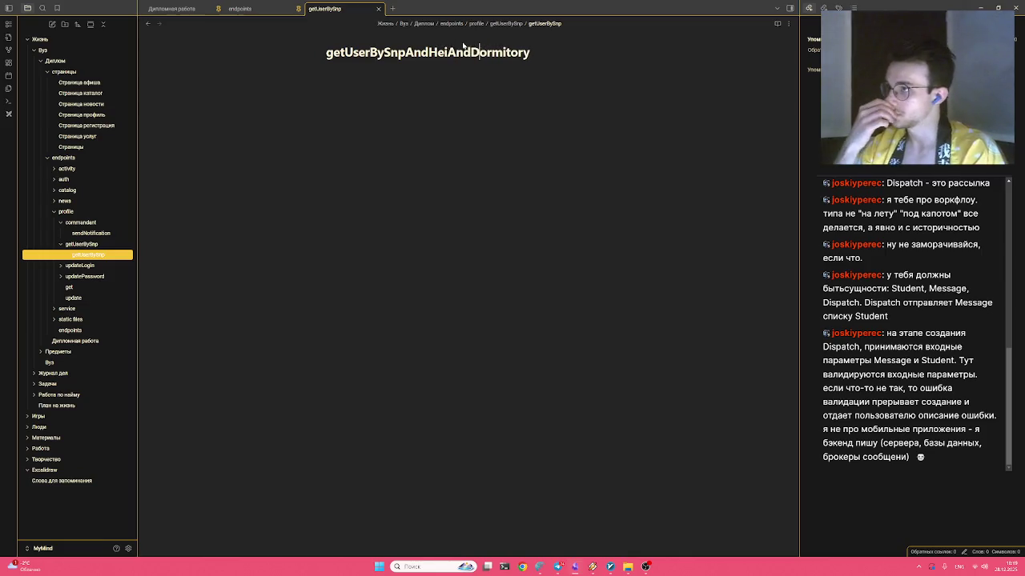
type("AM")
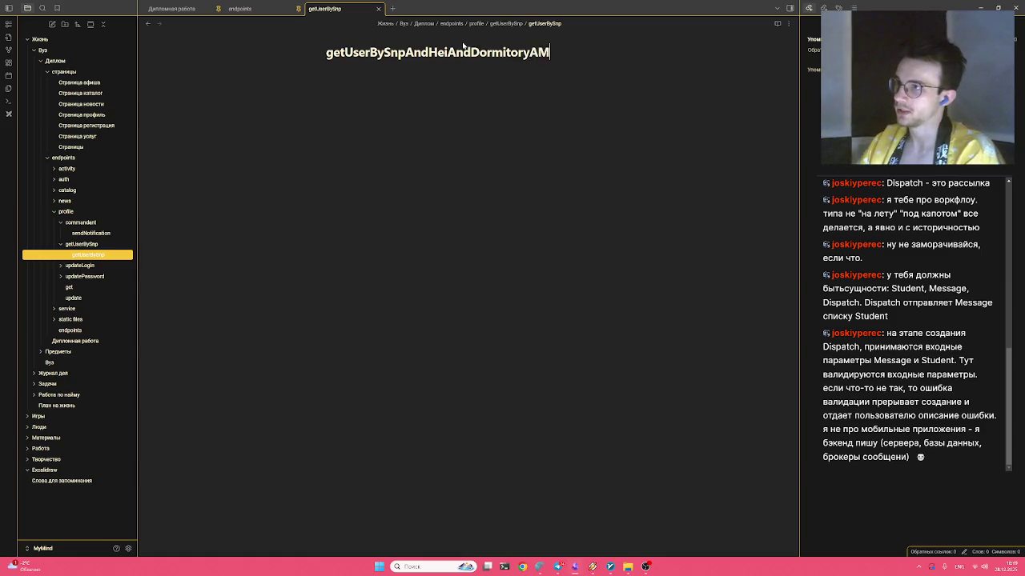
type("ANANANANAN")
key("BackSpace")
key("BackSpace")
key("BackSpace")
key("BackSpace")
key("BackSpace")
key("BackSpace")
key("BackSpace")
key("BackSpace")
key("BackSpace")
key("BackSpace")
key("BackSpace")
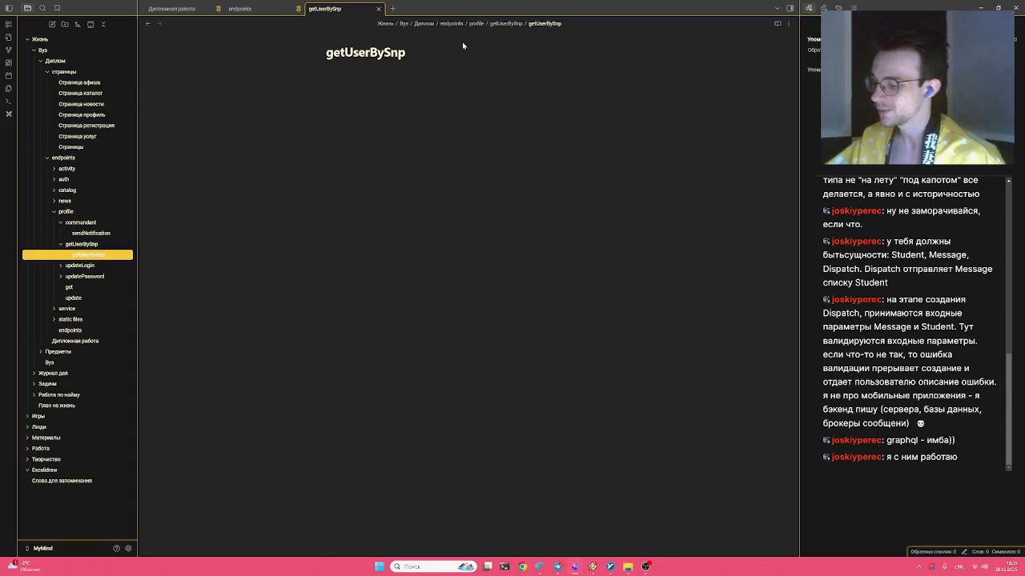
Start a ```graphql code block in the body with an opening brace
key("Return")
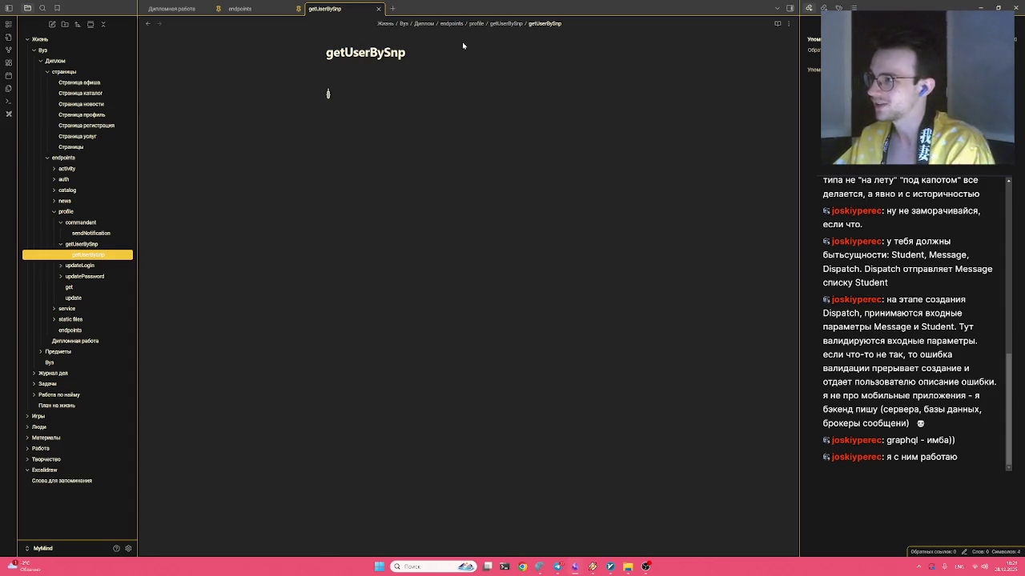
type("```gra")
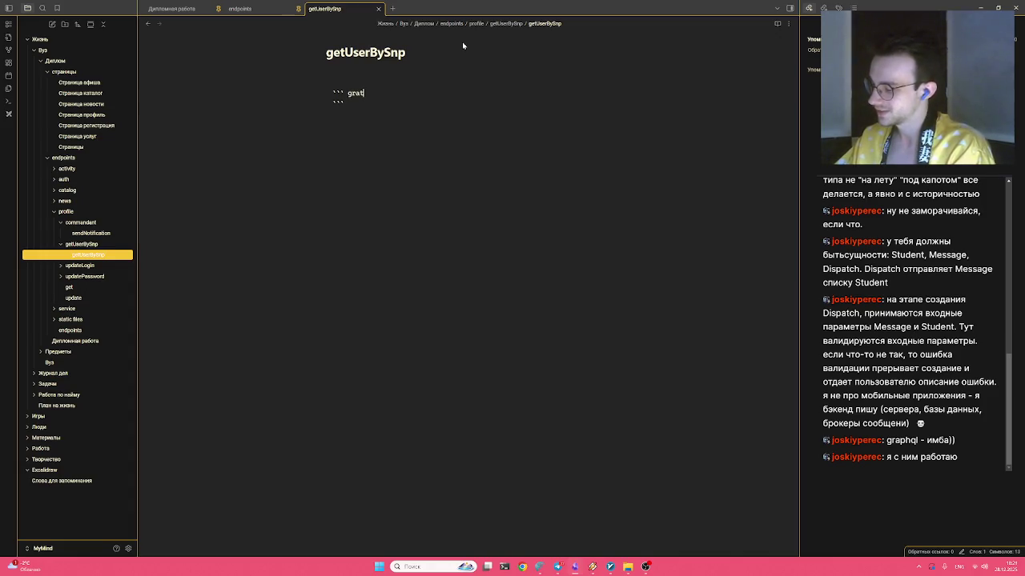
type("phql")
key("Return")
key("Return")
key("Return")
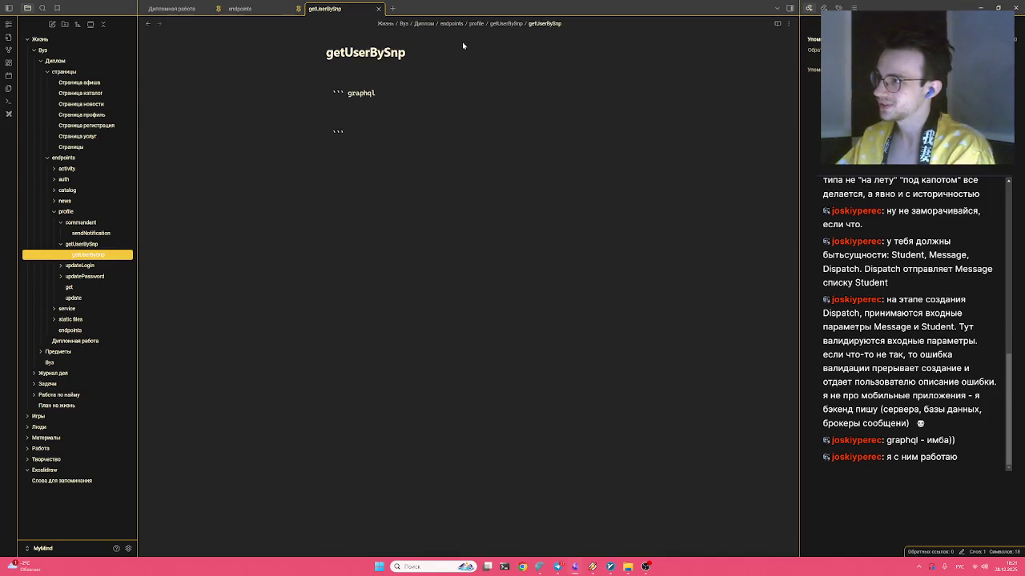
key("alt+shift")
type("х")
key("Return")
key("BackSpace")
key("alt+shift")
type("{")
key("Return")
Fill the braces with "name" and "surname" sample values and "age" = 13
type("\"na")
key("BackSpace")
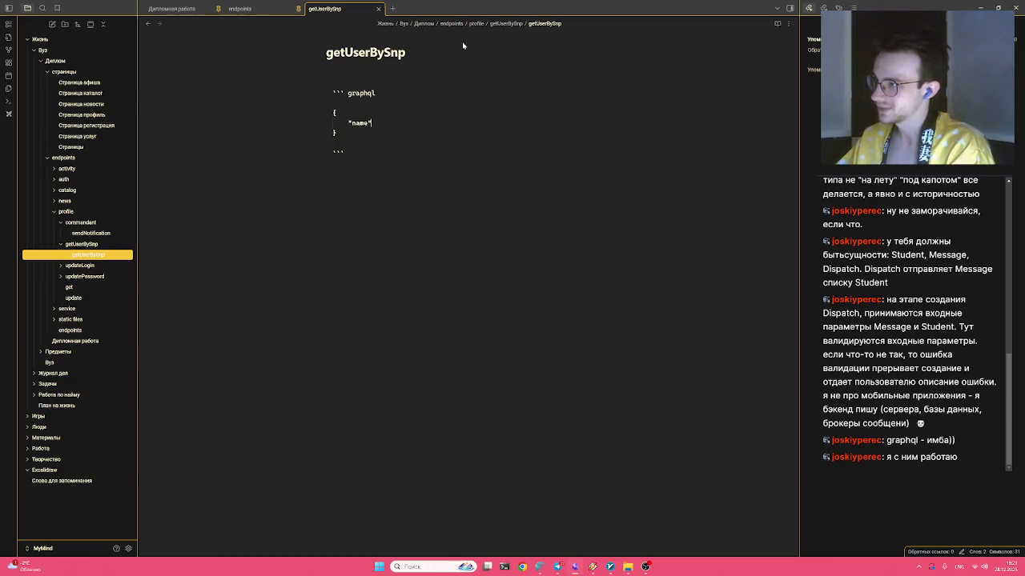
type("surname\",")
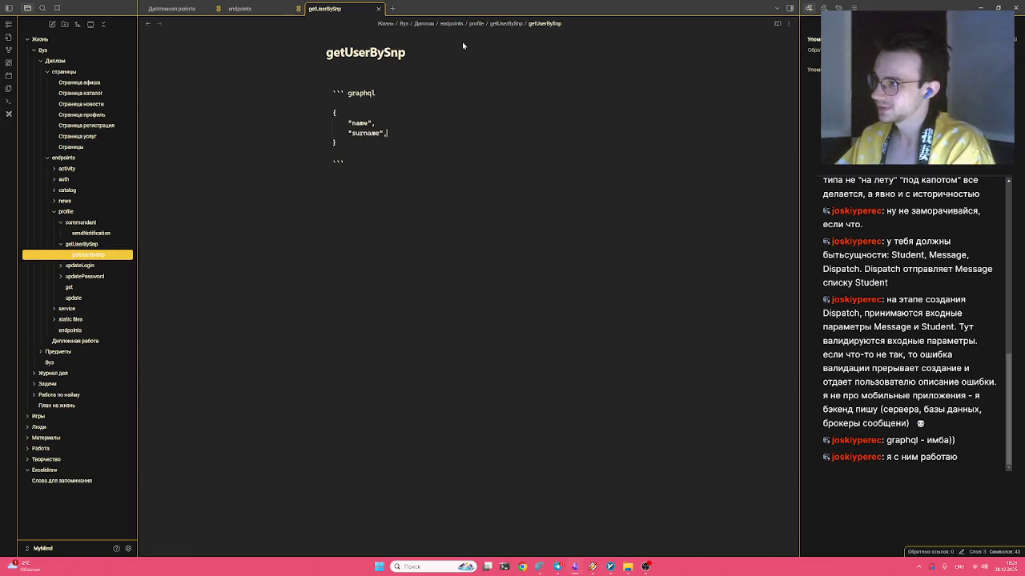
key("Home")
type("\" = ")
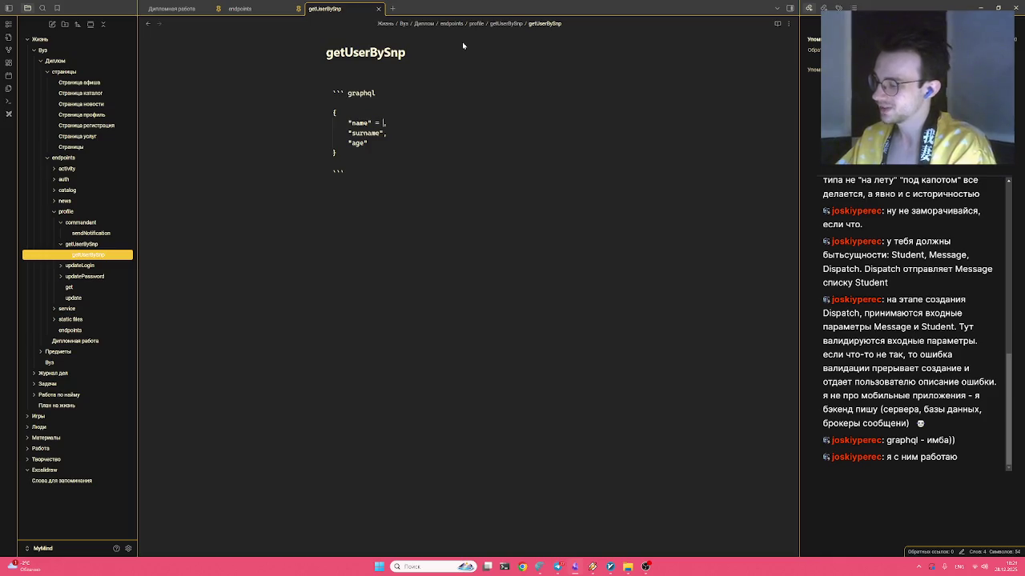
type("D")
type("una")
key("BackSpace")
key("BackSpace")
key("BackSpace")
type("ima")
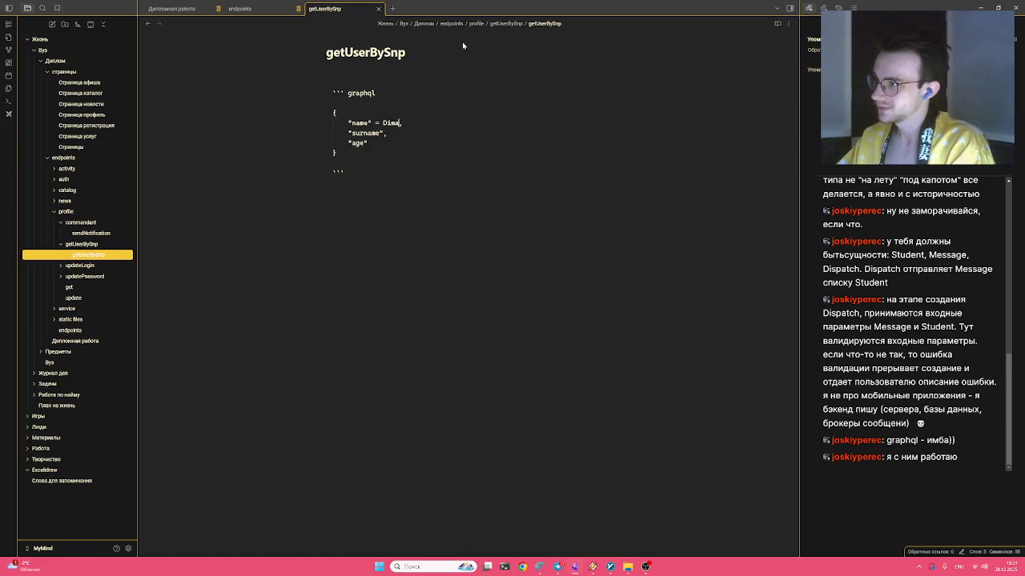
type(" =")
type(" = ")
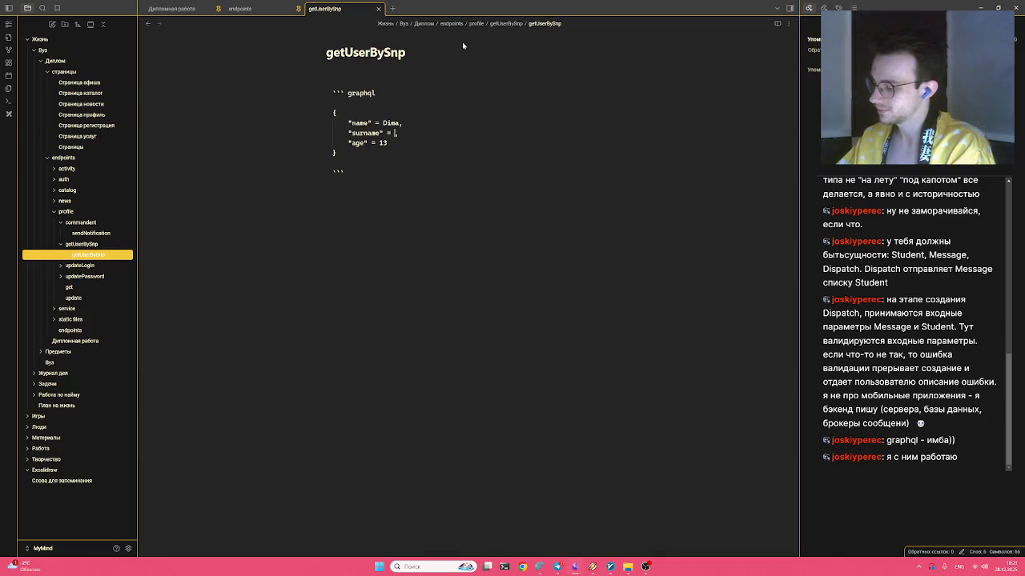
type("hov")
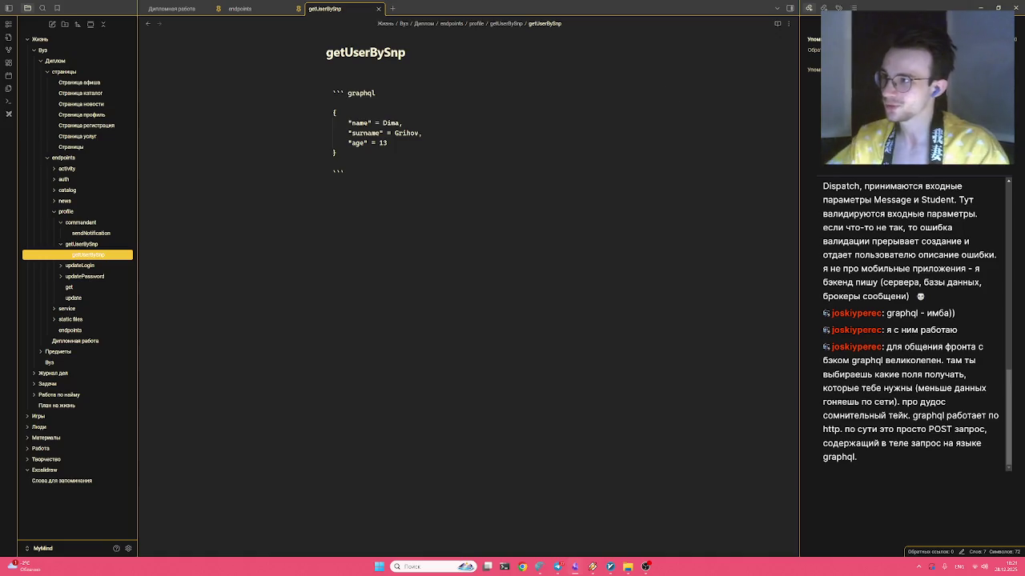
left_click_drag(352, 153, 217, 112)
Select and review the graphql block's braces and its name, surname and age lines
left_click(333, 163)
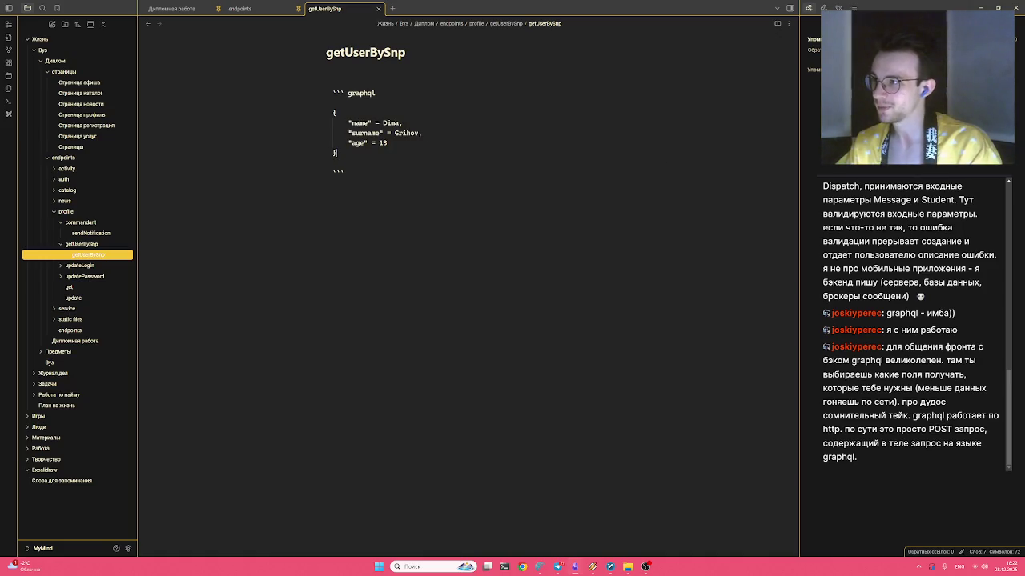
left_click_drag(336, 153, 205, 116)
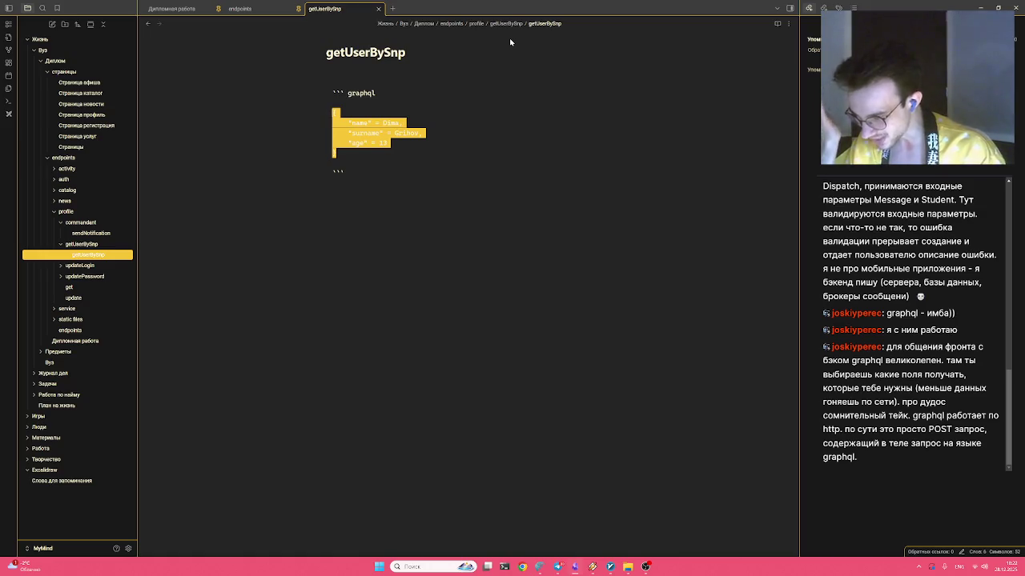
mouse_move(344, 173)
left_mouse_down()
mouse_move(255, 91)
mouse_move(309, 93)
left_mouse_up()
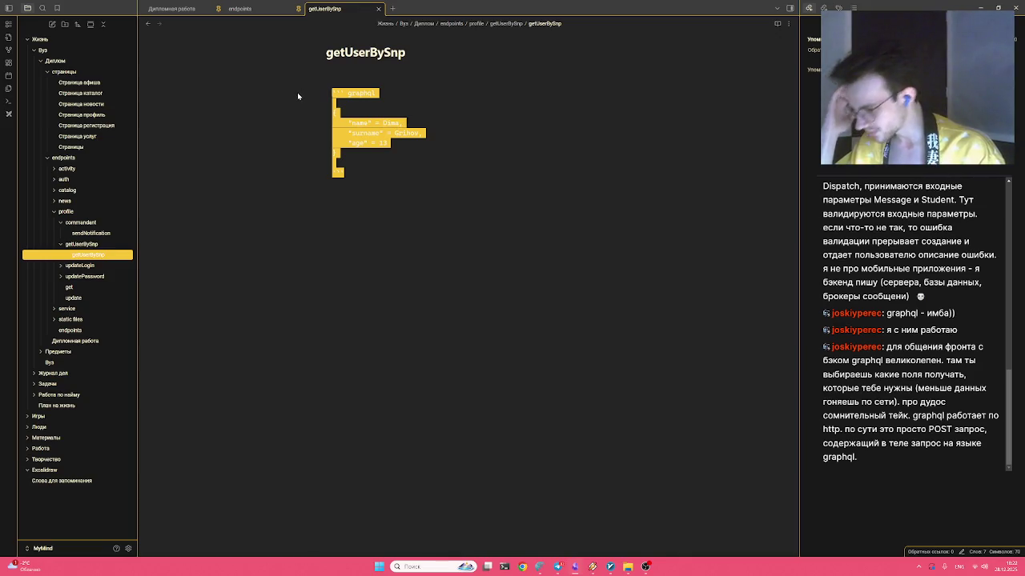
left_click_drag(292, 156, 286, 112)
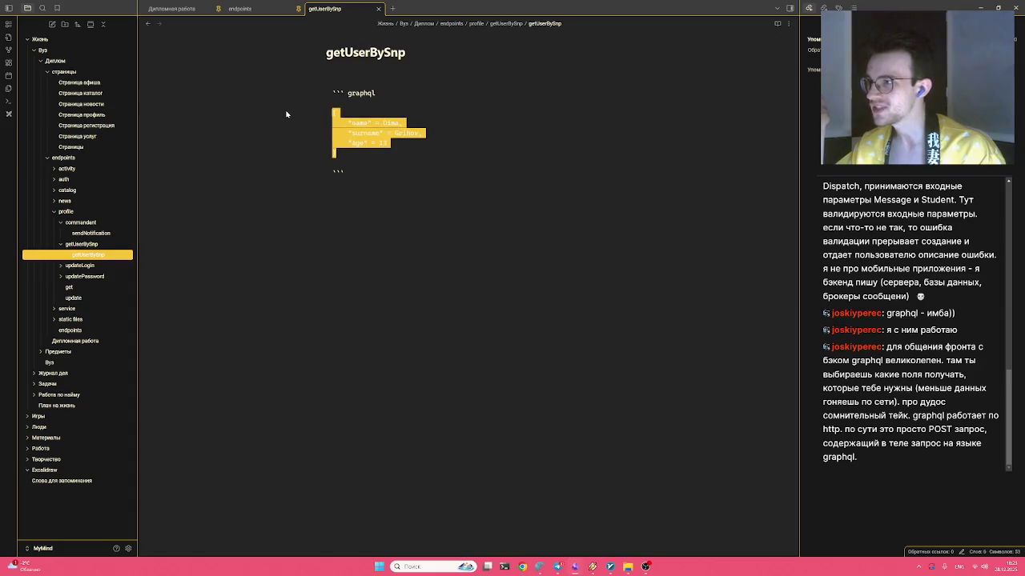
left_click_drag(348, 122, 387, 142)
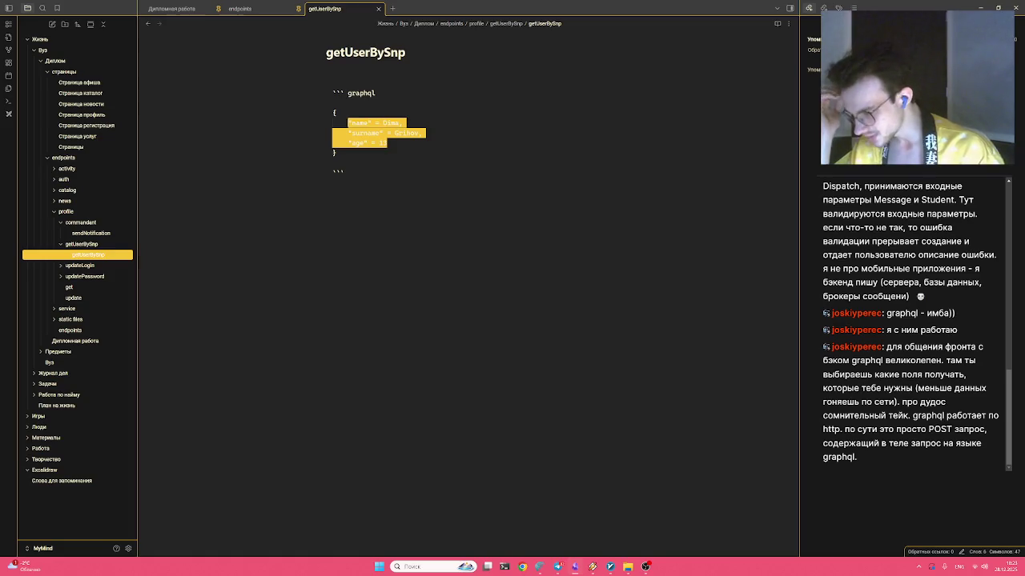
key("Escape")
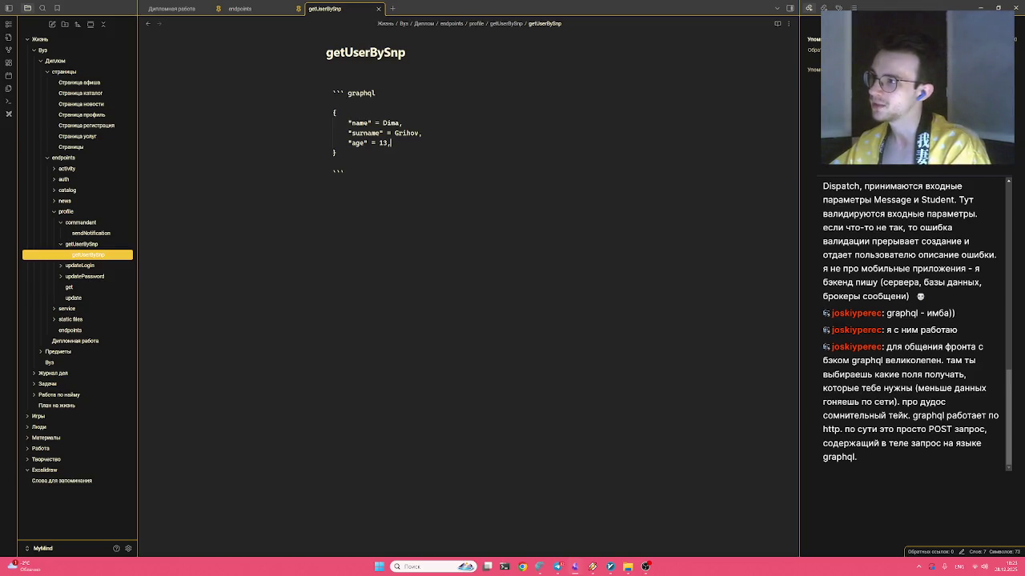
left_click(390, 122)
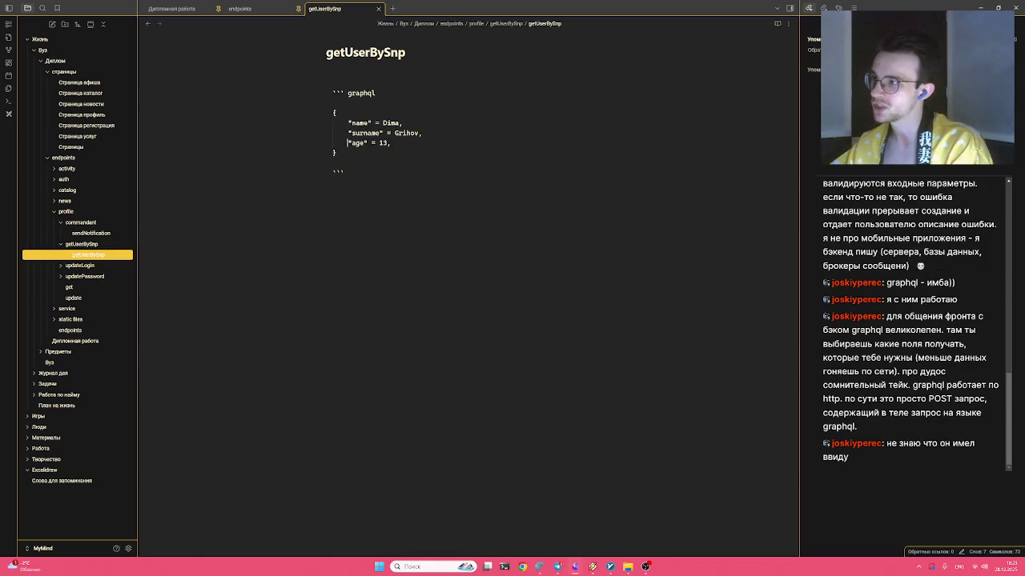
key("ctrl+v")
key("ctrl+Delete")
type("patronimyc")
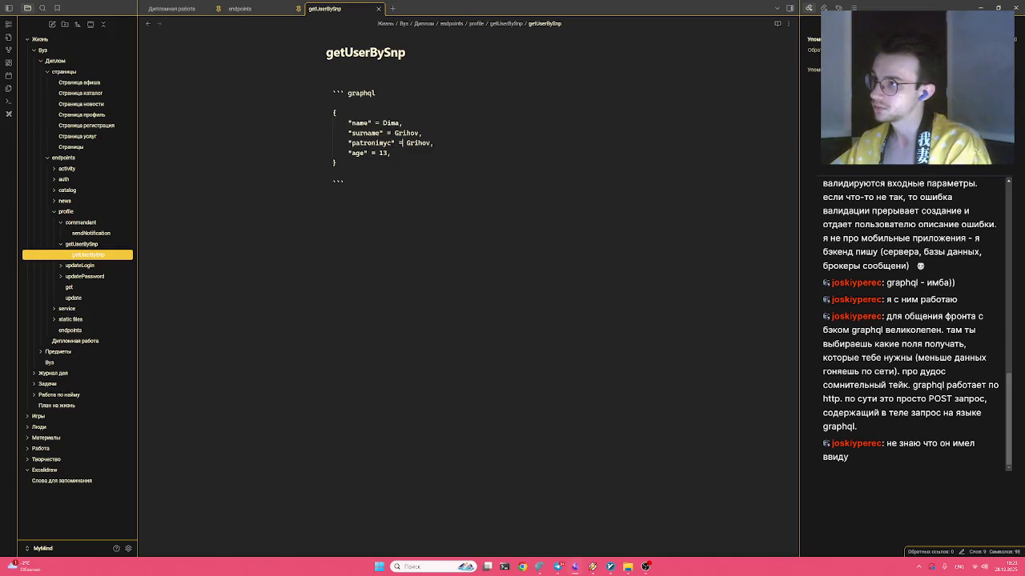
key("ctrl+BackSpace")
key("ctrl+BackSpace")
key("ctrl+BackSpace")
key("ctrl+BackSpace")
key("ctrl+BackSpace")
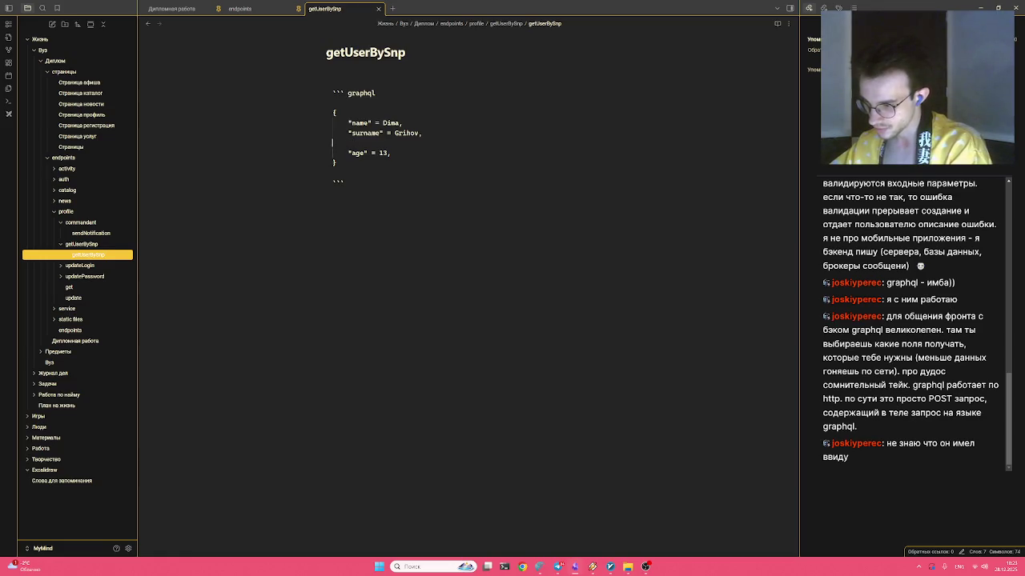
key("BackSpace")
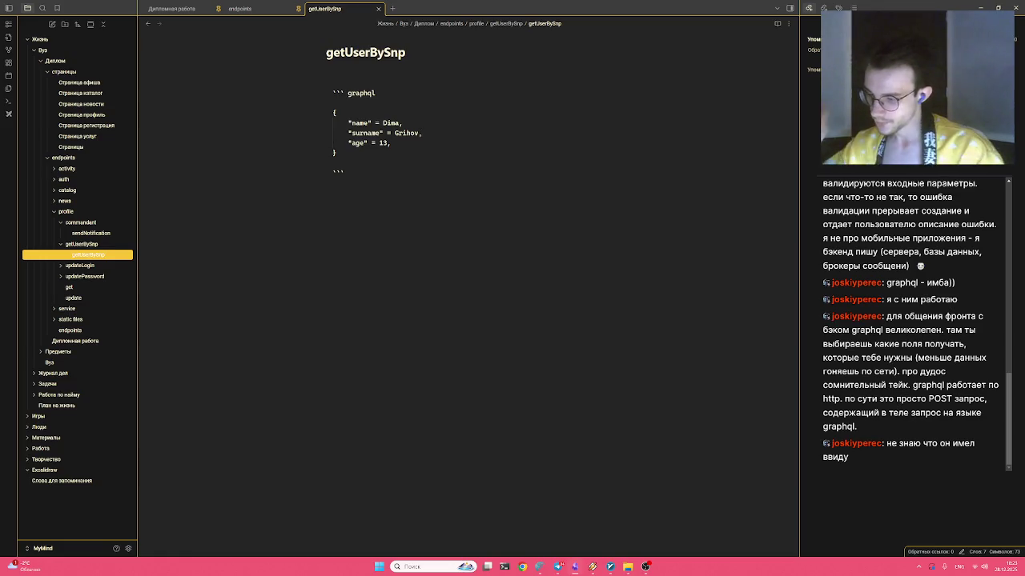
key("shift+Down")
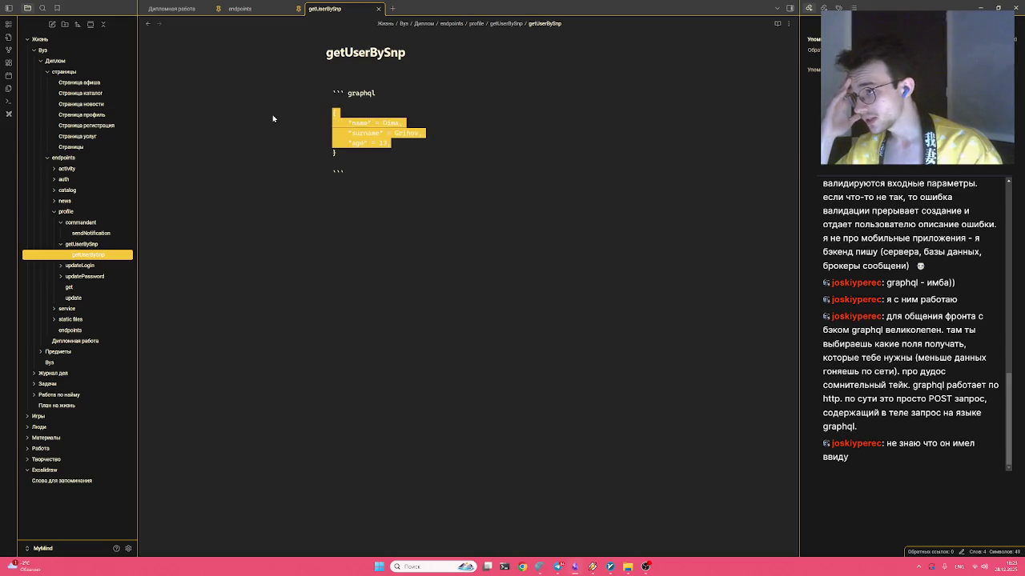
key("Right")
left_click_drag(390, 142, 176, 118)
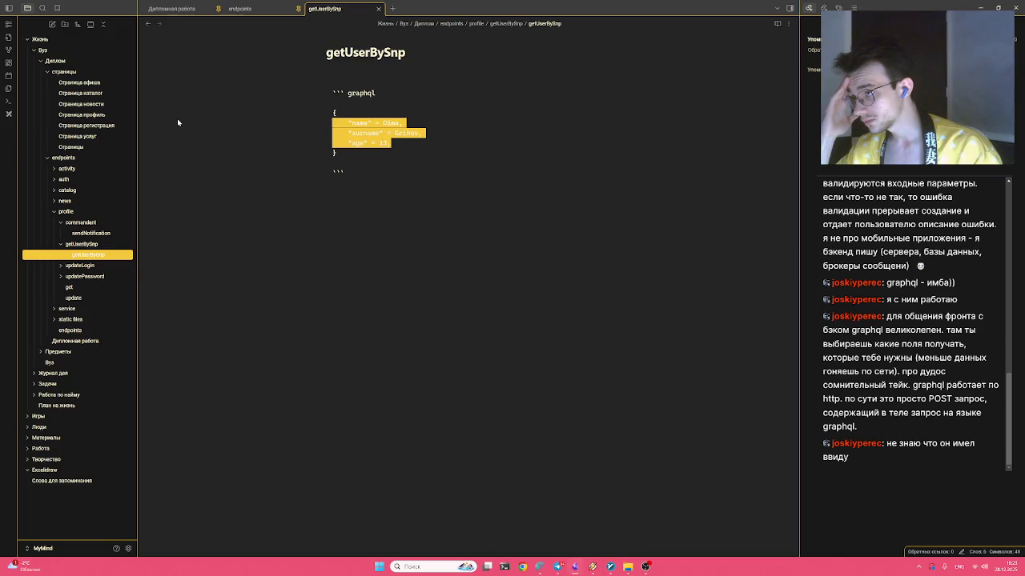
left_click_drag(391, 142, 296, 128)
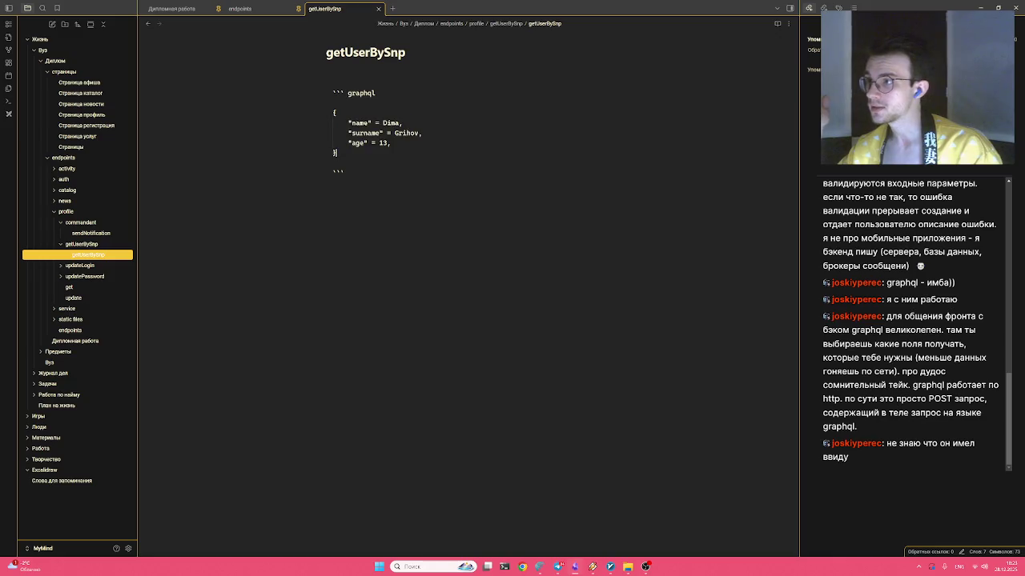
left_click(296, 128)
left_click_drag(392, 152, 333, 98)
left_click(330, 125)
left_click(69, 287)
Scroll through the get note's JSON profile example, briefly checking the endpoints and update notes
scroll(416, 280, "down", 10)
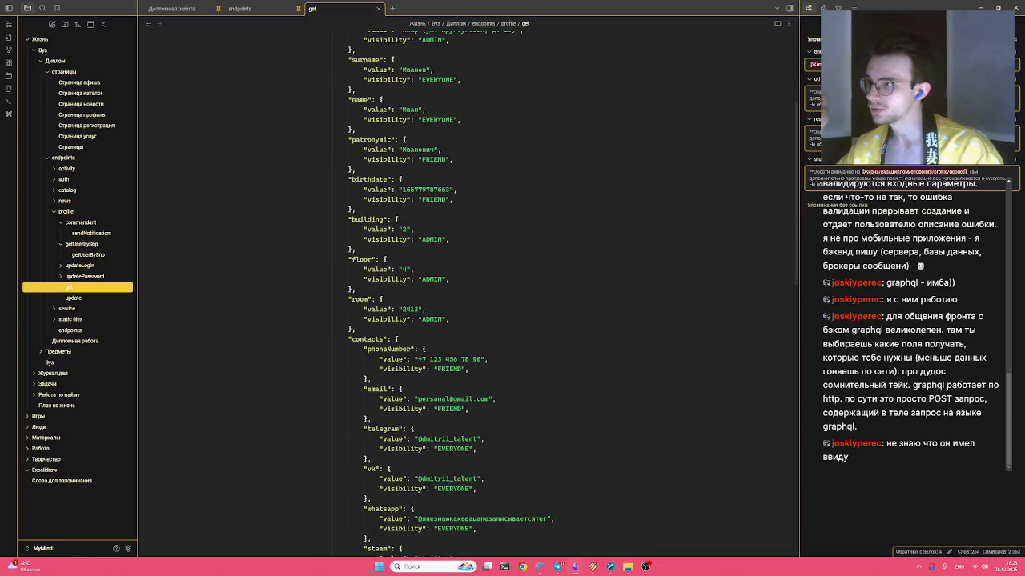
left_click_drag(456, 159, 488, 358)
scroll(448, 320, "down", 5)
left_click(355, 428)
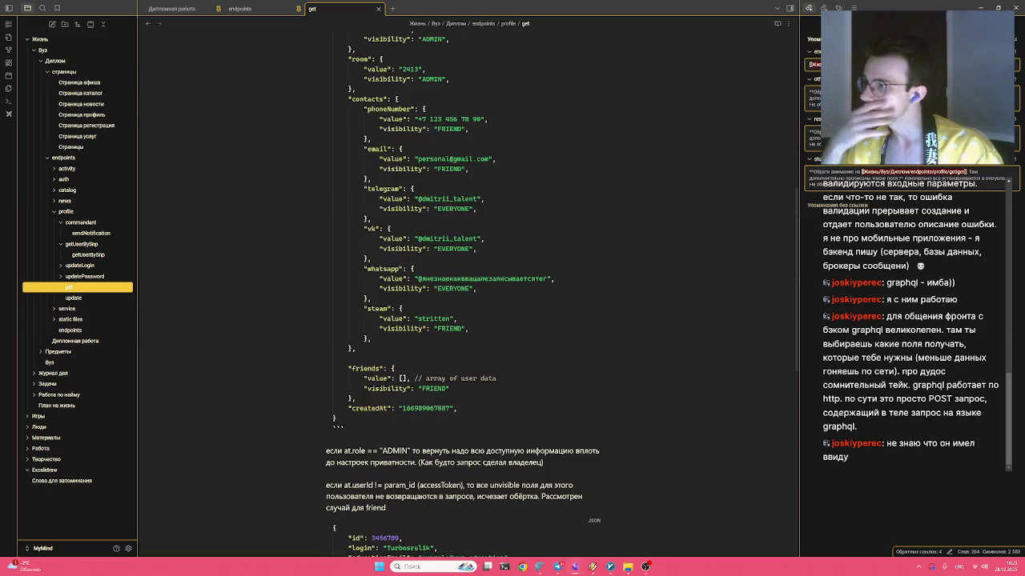
scroll(464, 289, "up", 7)
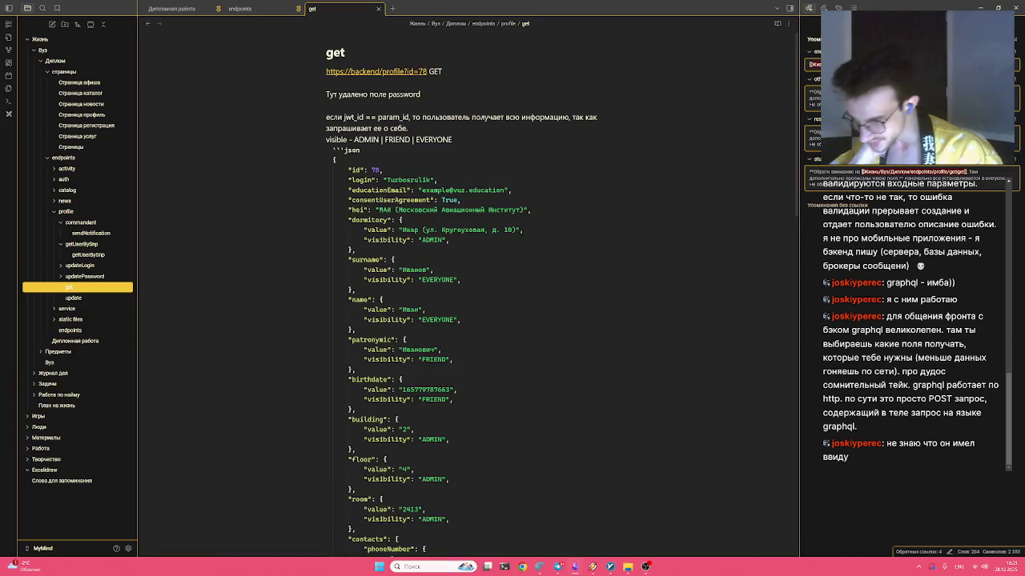
left_click(240, 8)
left_click(338, 8)
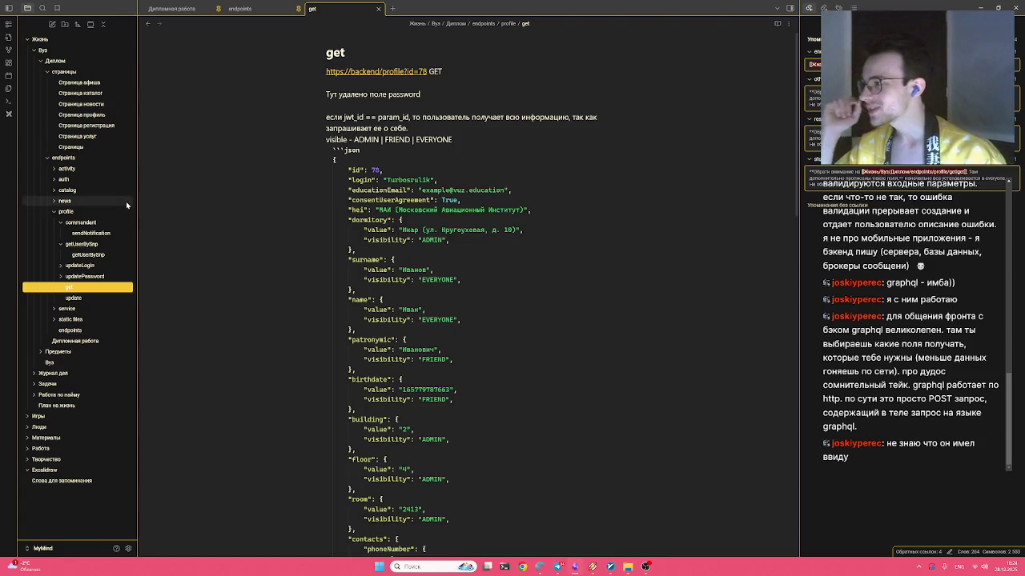
left_click(80, 297)
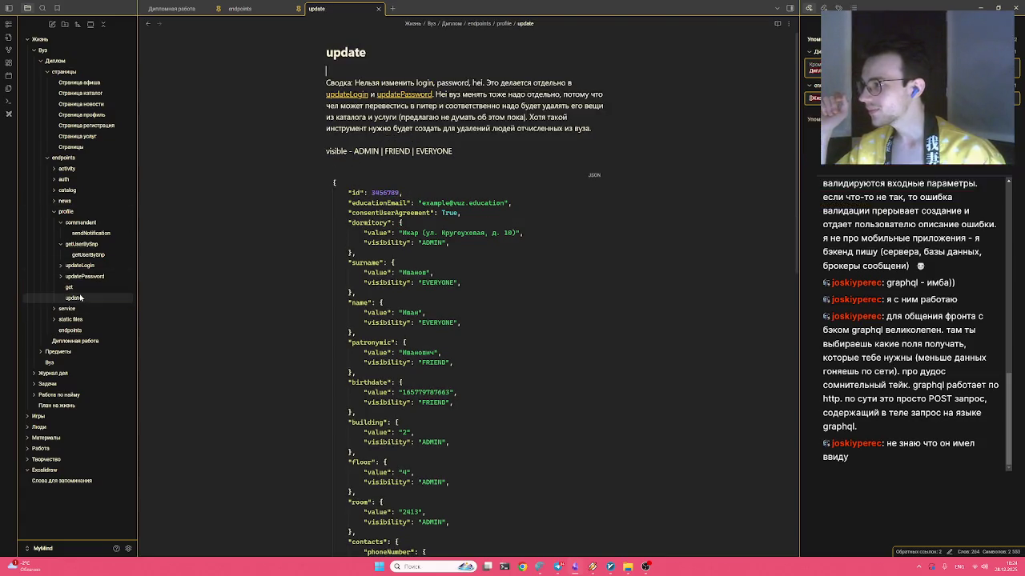
left_click(73, 288)
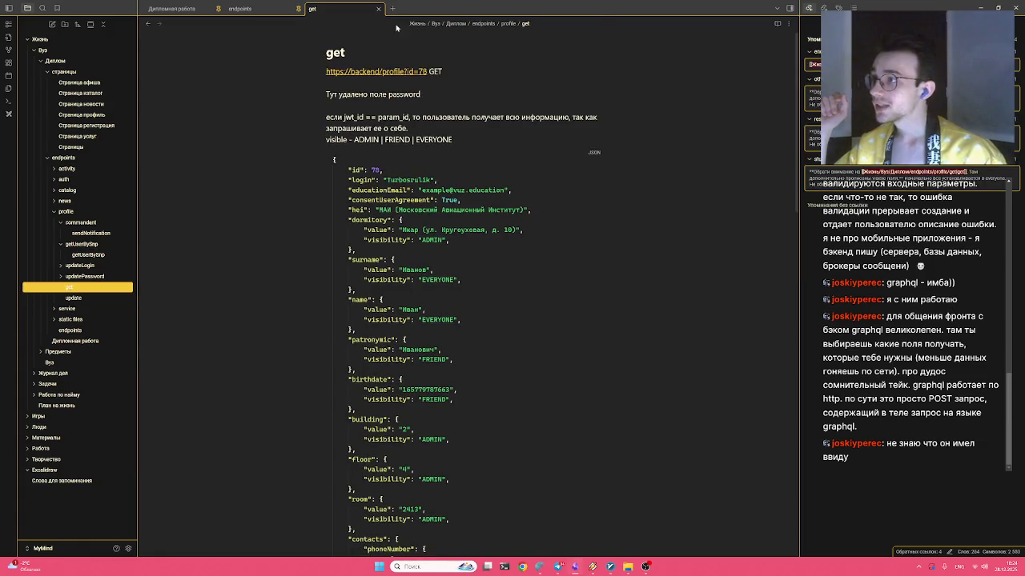
Delete the entire graphql draft from the getUserBySnp note body
left_click(88, 255)
key("ctrl+a")
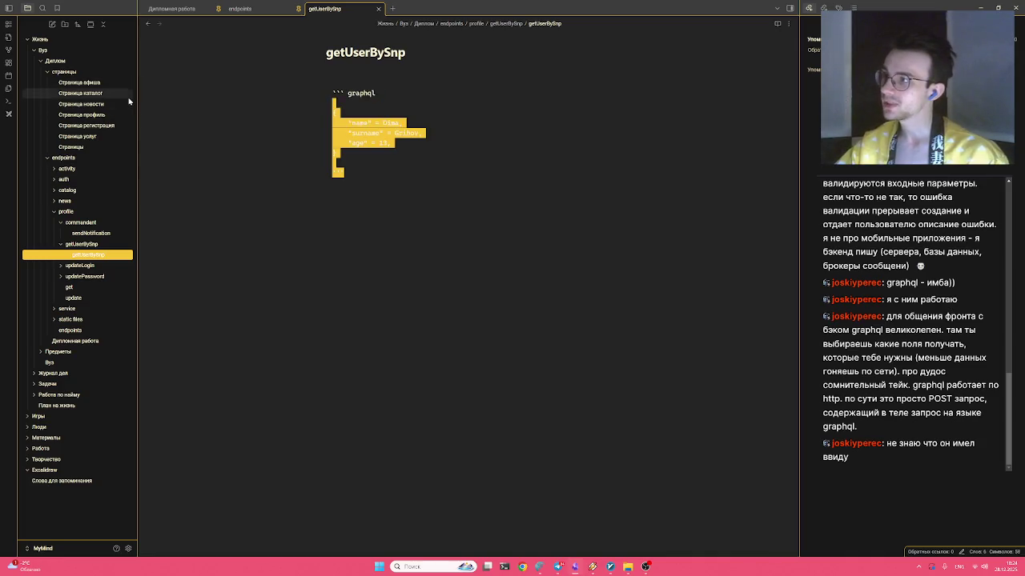
key("BackSpace")
Move the caret from the title into the empty body, then view the get note
left_click(435, 47)
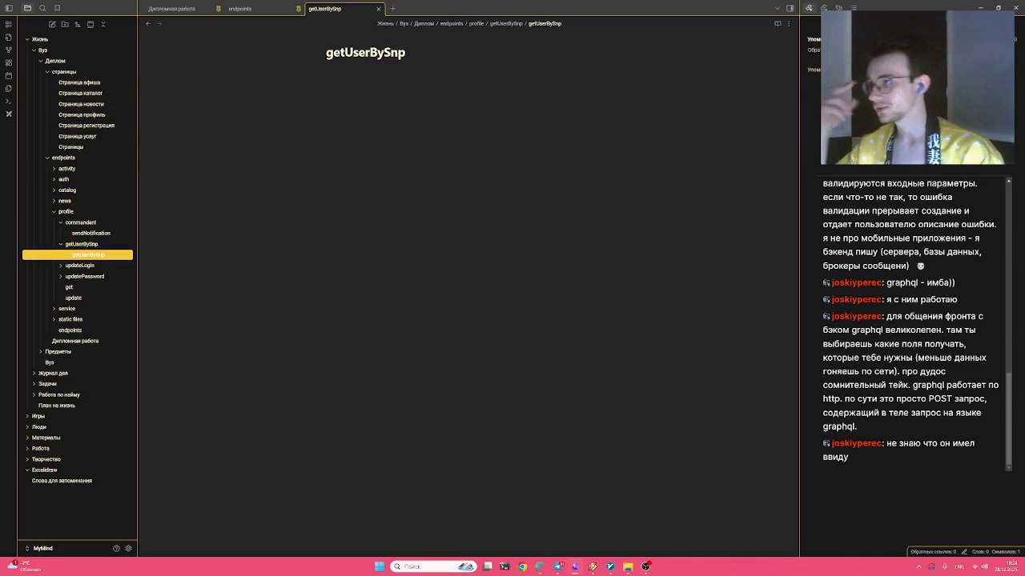
key("ctrl+shift+Right")
key("End")
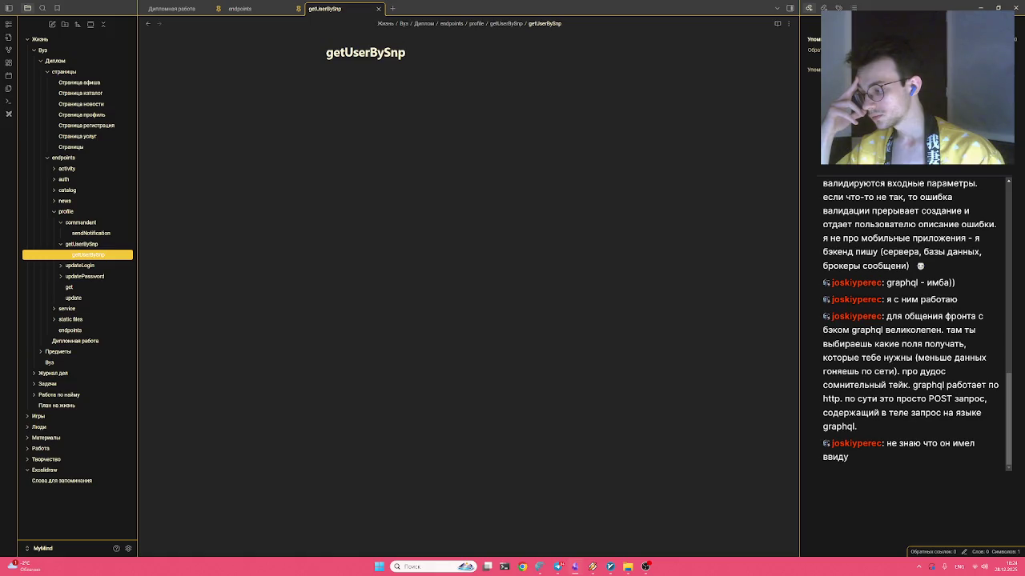
key("shift+Left")
key("shift+Left")
key("shift+Left")
key("shift+Left")
key("shift+Left")
key("shift+Left")
key("Return")
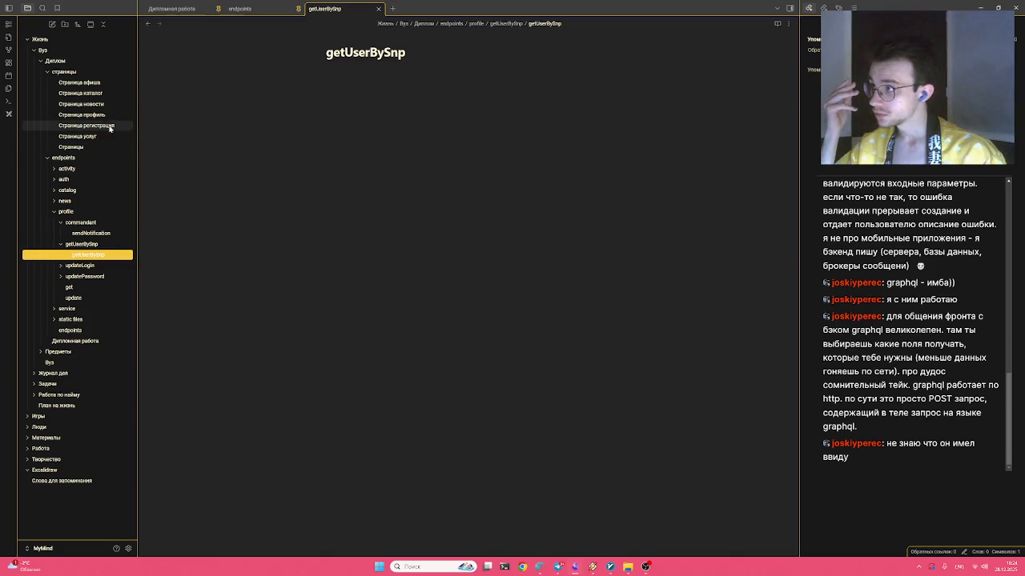
left_click(68, 287)
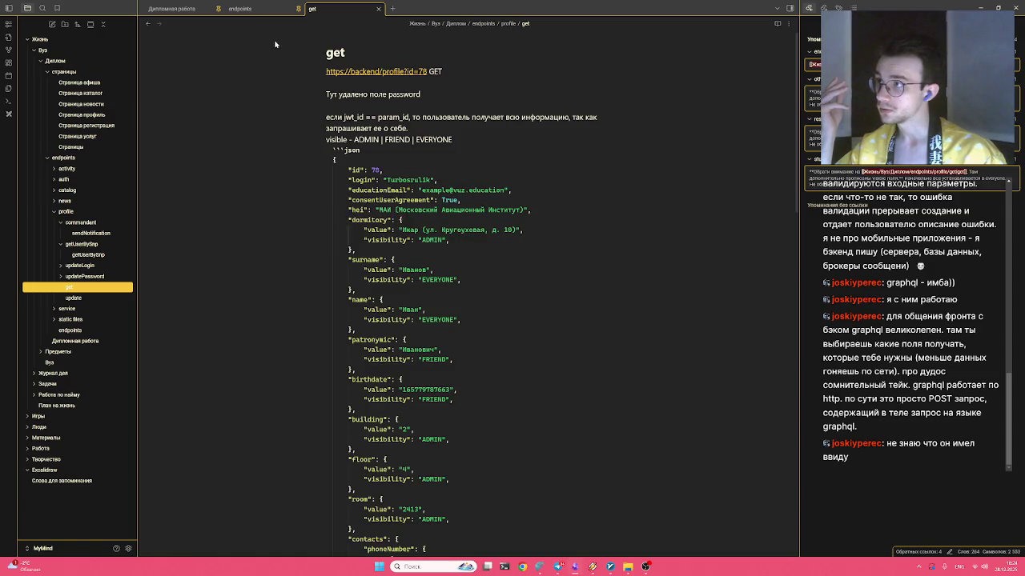
left_click(240, 8)
left_click(176, 9)
left_click(335, 9)
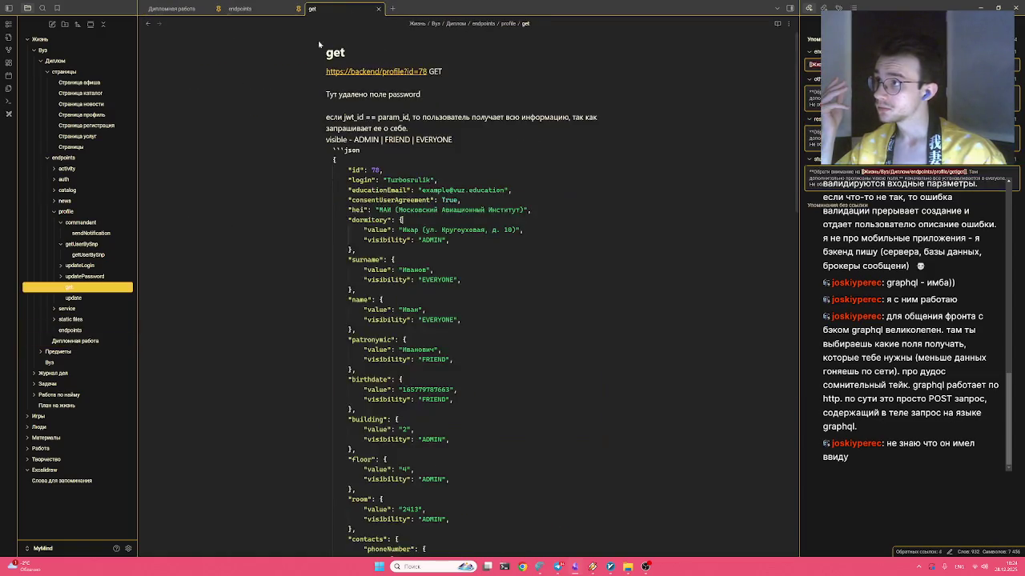
left_click(112, 253)
key("Return")
type("https")
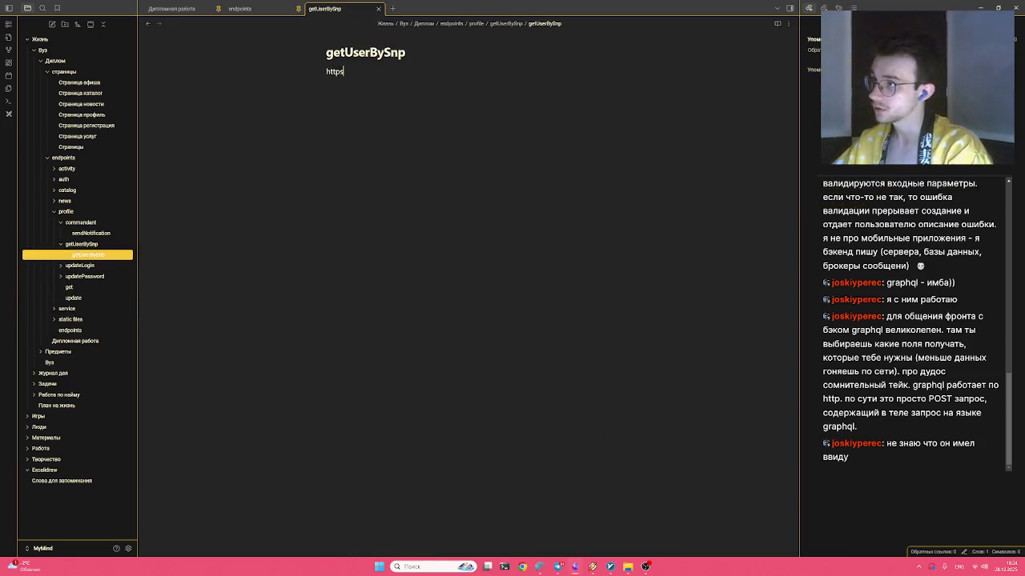
type("://backend.com/")
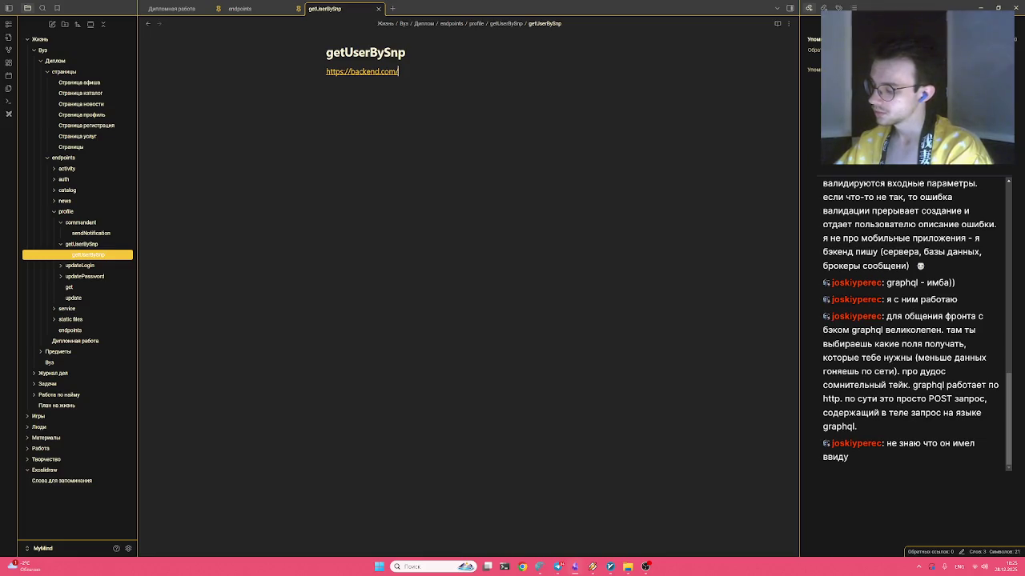
type("profile/get")
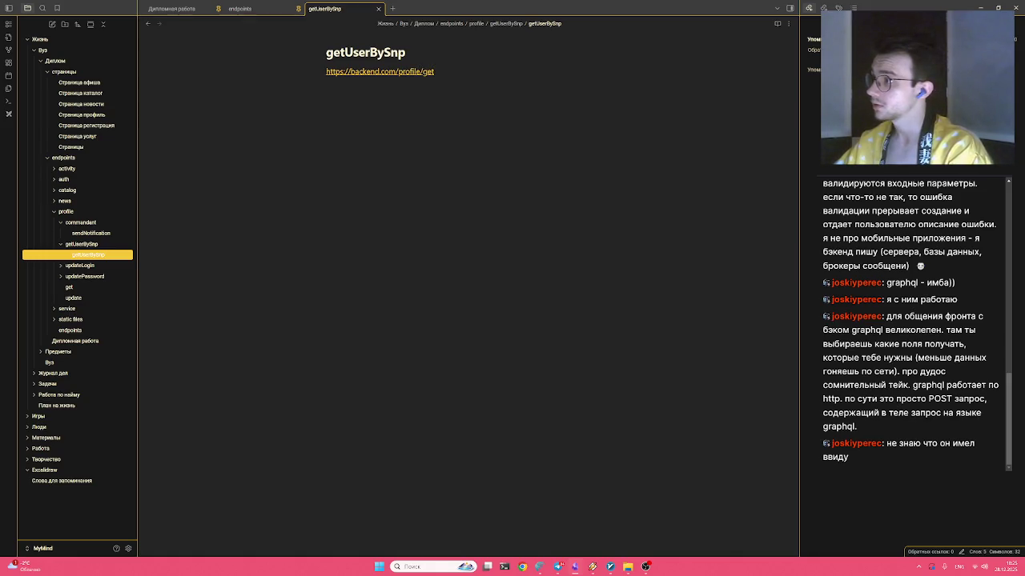
type("UserBySnp")
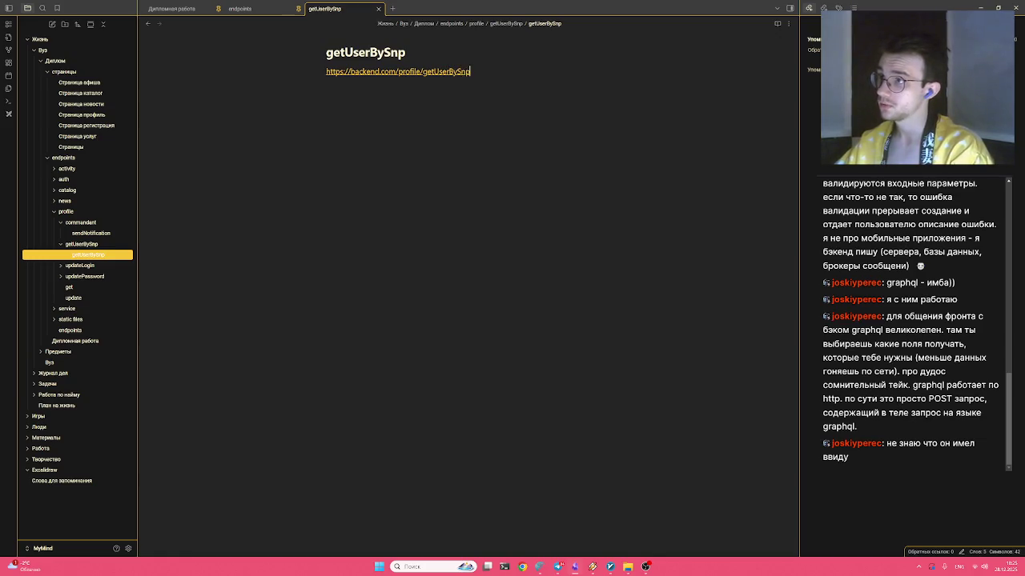
key("Return")
key("alt+shift")
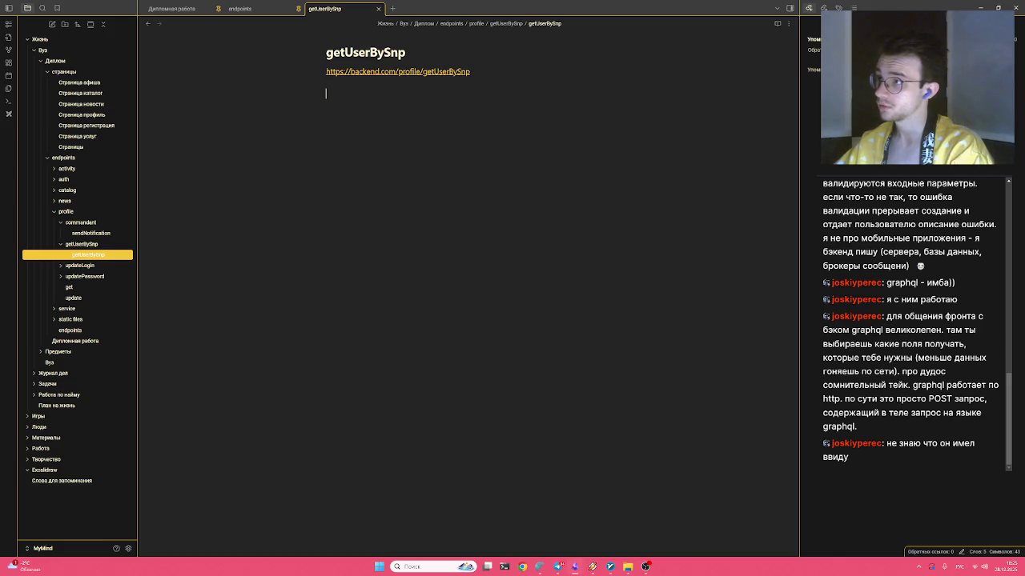
Write the restriction heading 'ограничение по вузу и общаге:' under the URL
type("ограничение по вуз")
key("alt+shift")
type(":")
key("BackSpace")
key("BackSpace")
key("BackSpace")
type("вузу ")
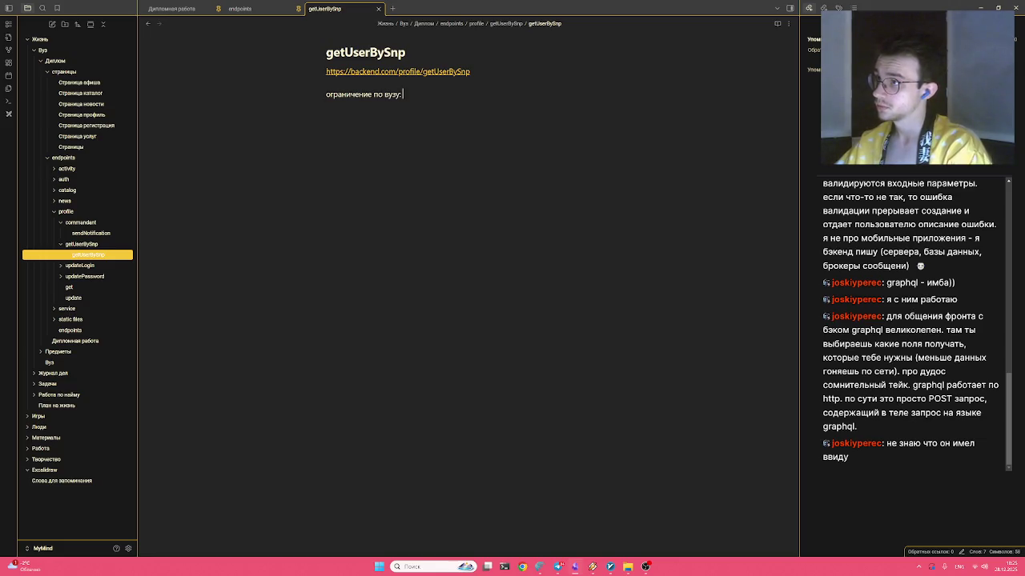
type("b")
key("BackSpace")
type("и общаге:")
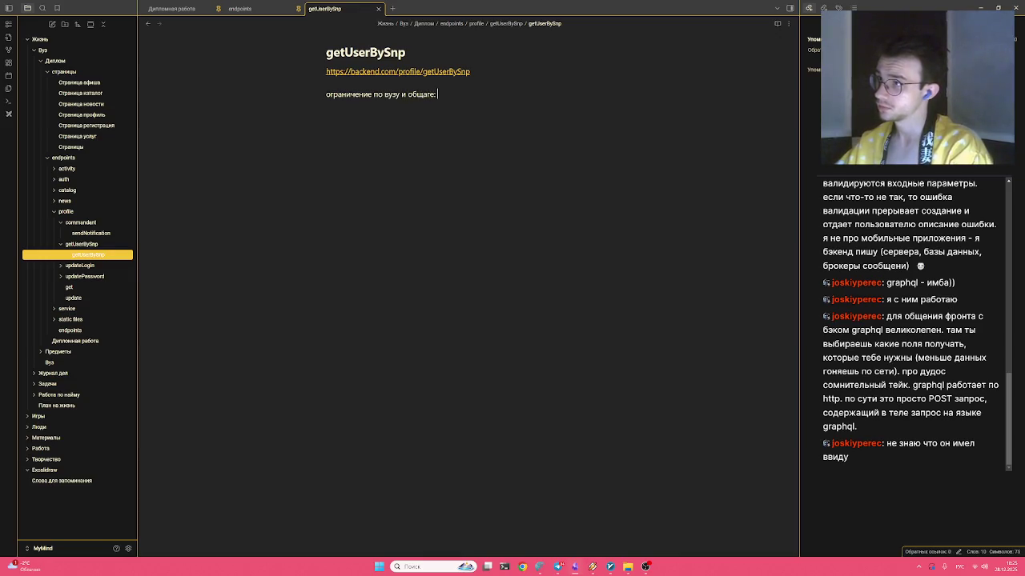
key("BackSpace")
key("alt+shift")
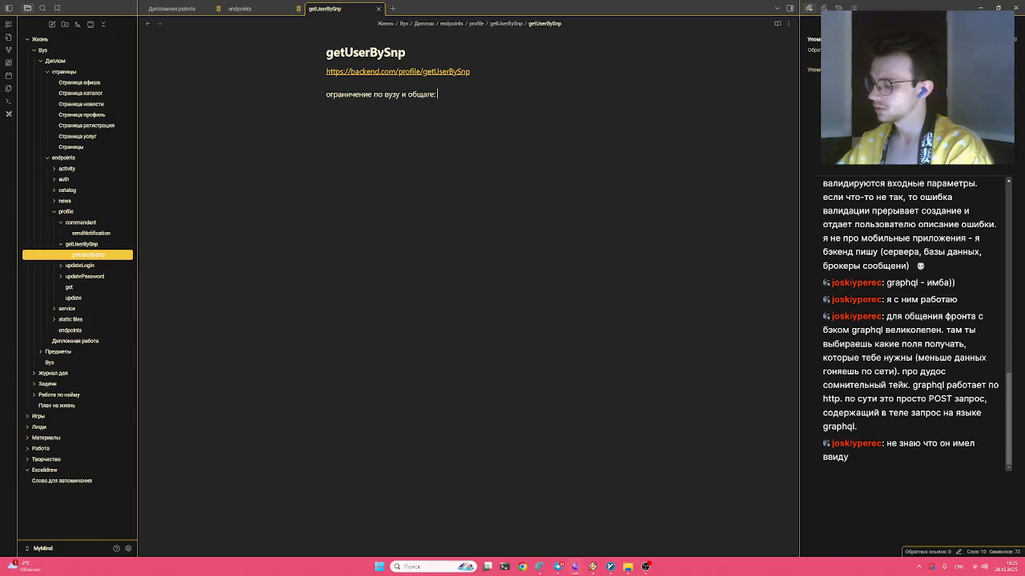
type("at.")
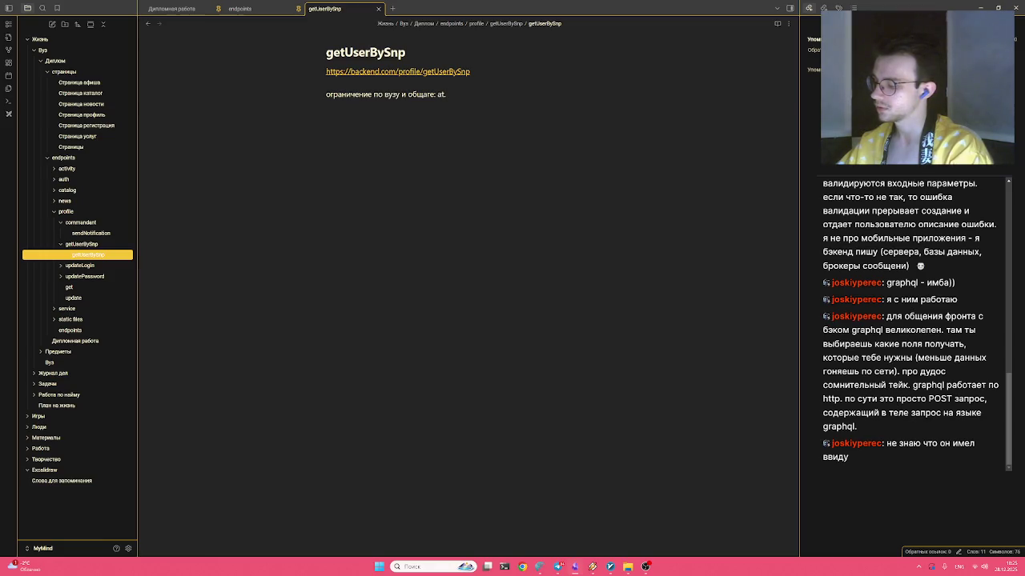
key("BackSpace")
key("BackSpace")
key("alt+shift")
Add 'получаем профиль коменданта через access token и берем у него dormitory,'
type("получаем профиль коменда")
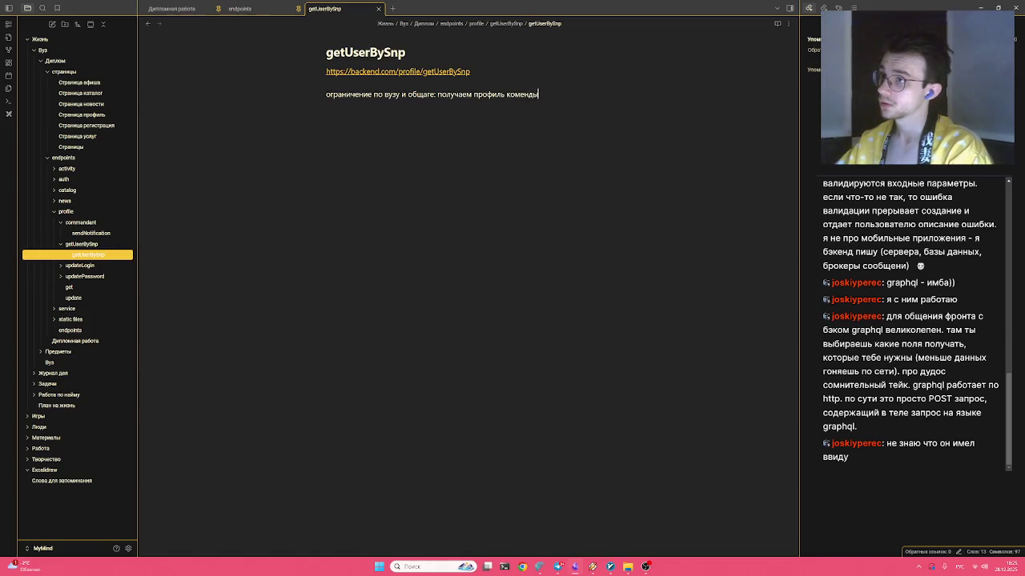
type("нта ")
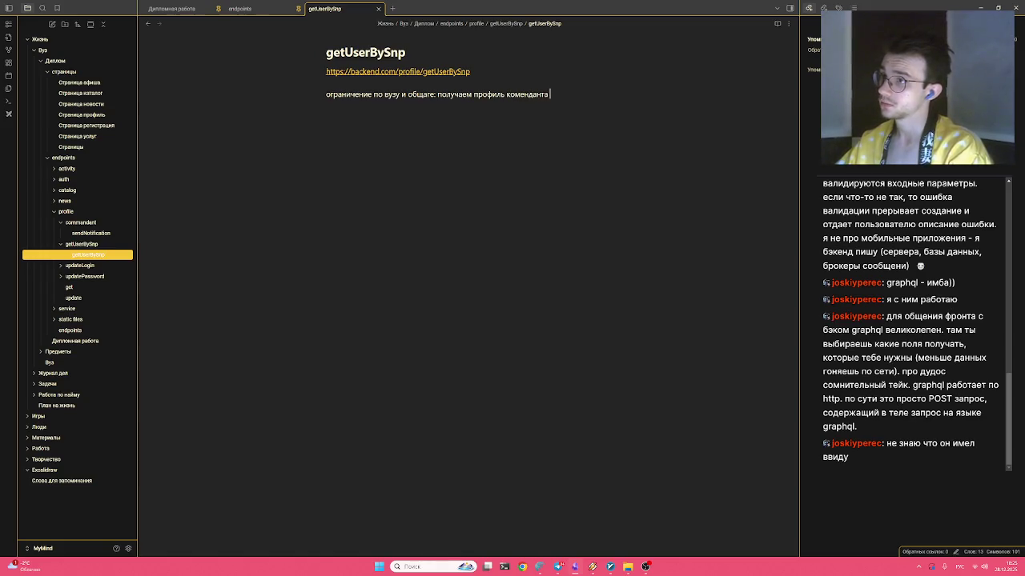
type("через")
key("alt+shift")
type("access token")
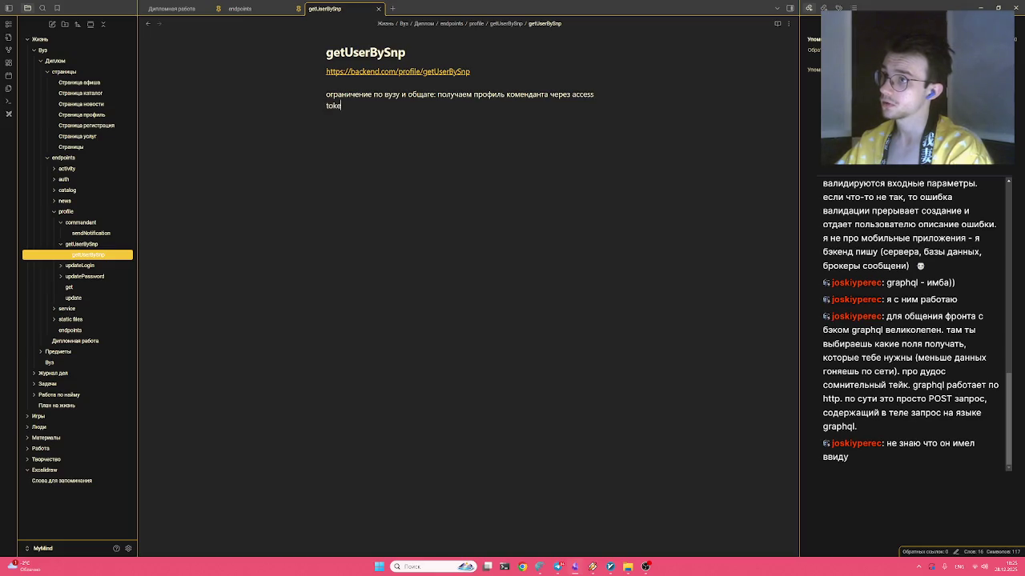
type(" =>")
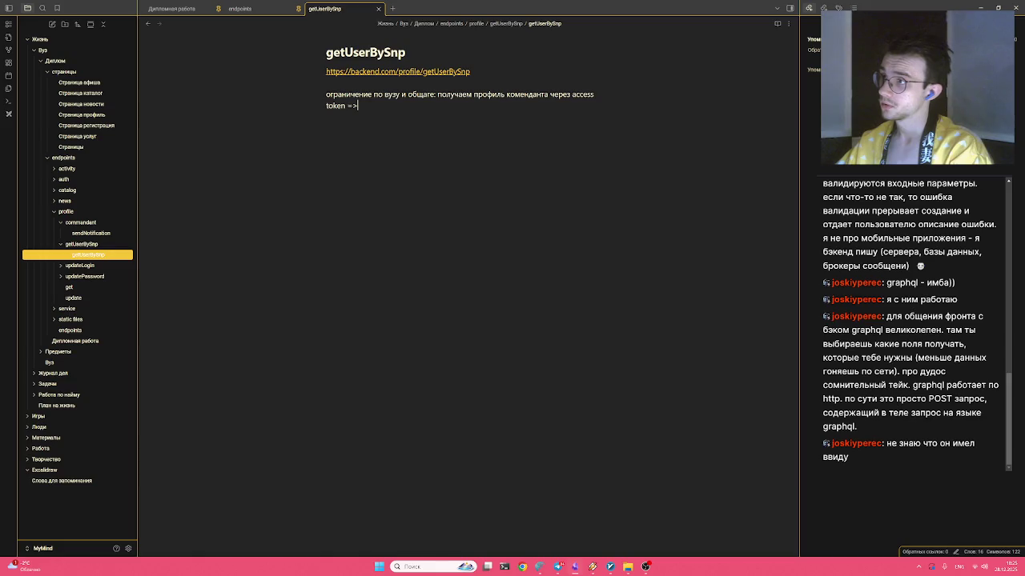
key("BackSpace")
key("BackSpace")
type("и берем у него")
key("alt+shift")
type("dormio")
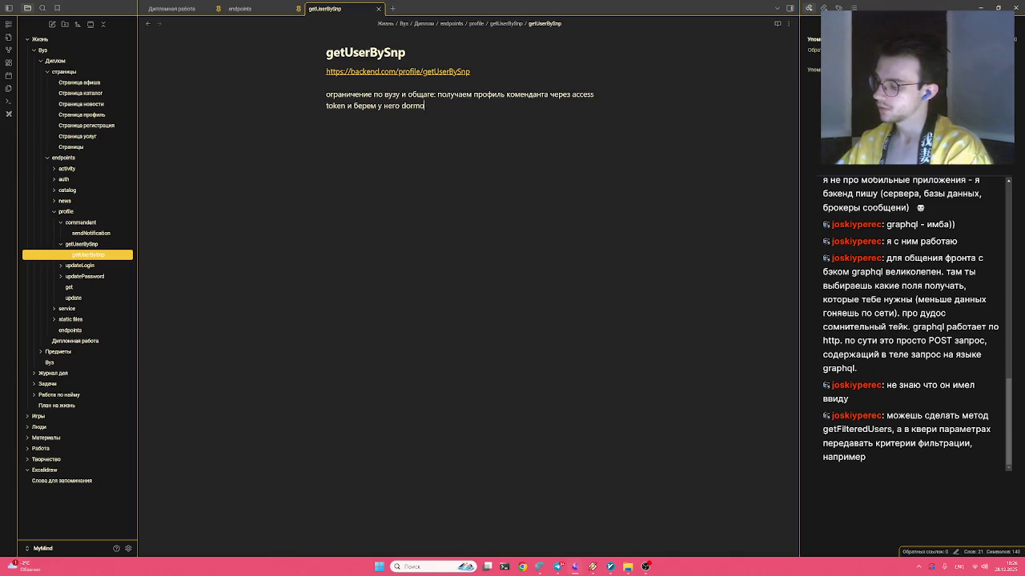
key("BackSpace")
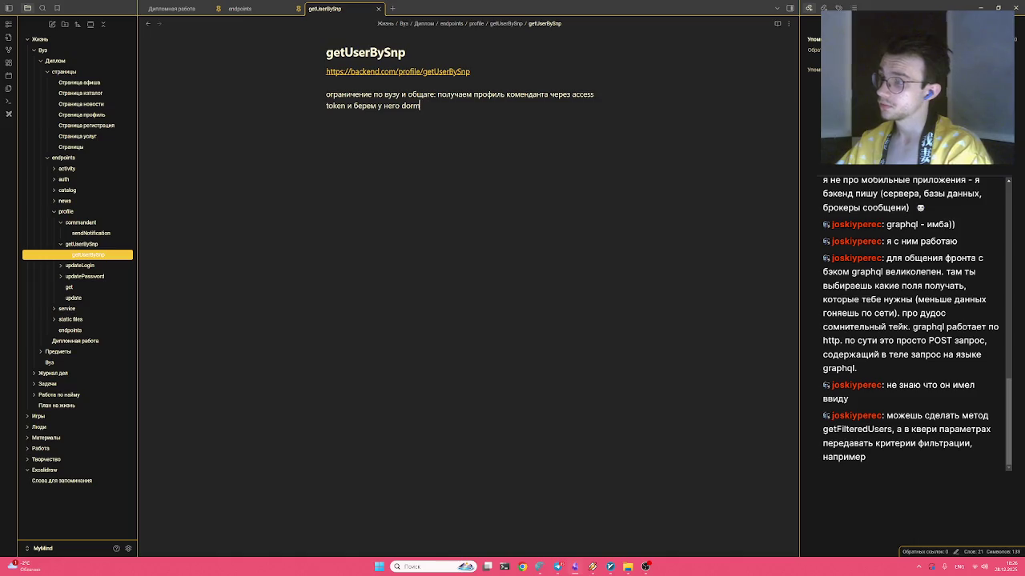
type("itory,")
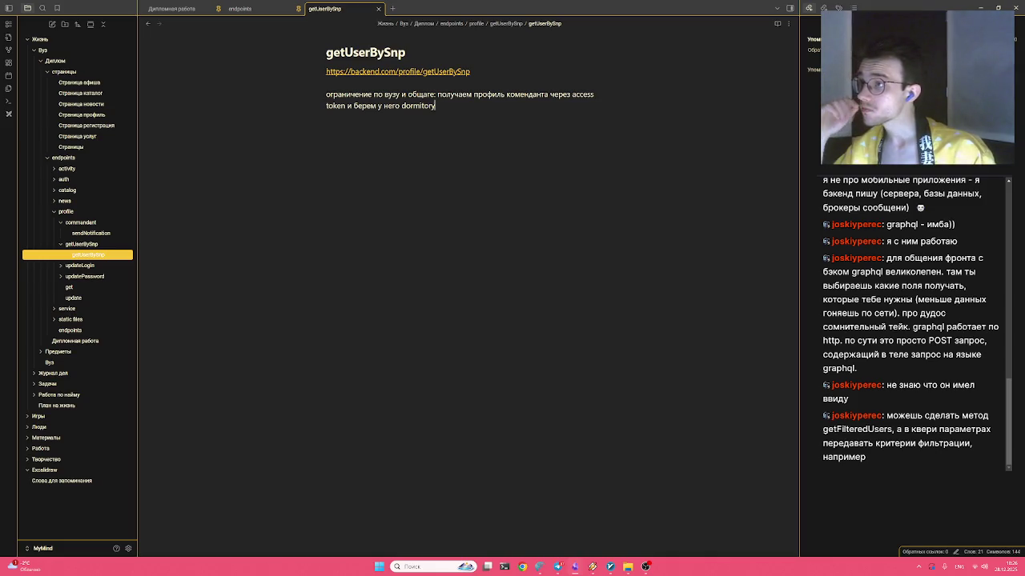
Rename the note from getUserBySnp to getUsersBySnp
double_click(345, 52)
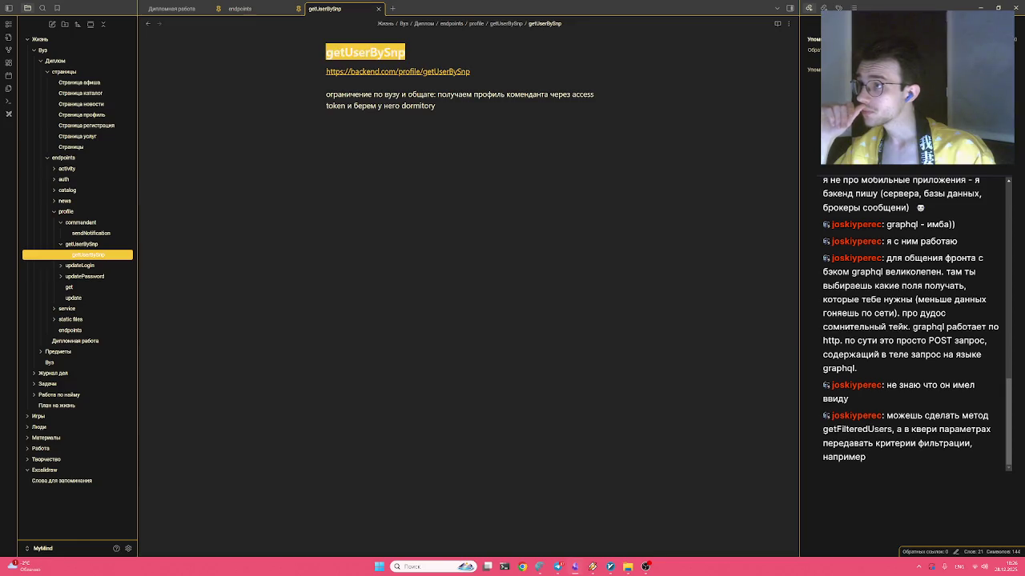
left_click_drag(406, 53, 325, 60)
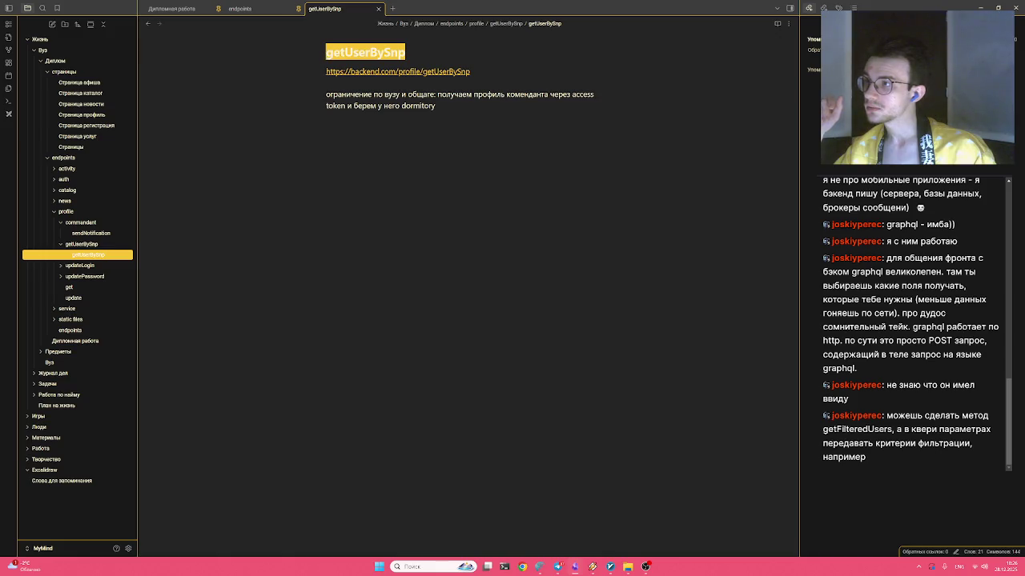
key("shift+Right")
key("shift+Right")
key("shift+Right")
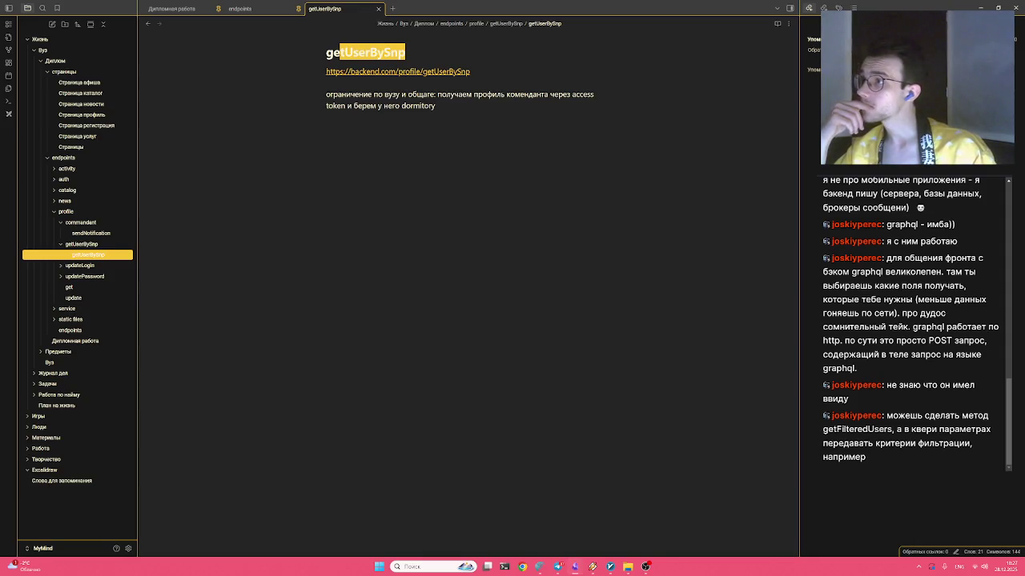
key("Left")
key("Right")
key("Right")
key("Right")
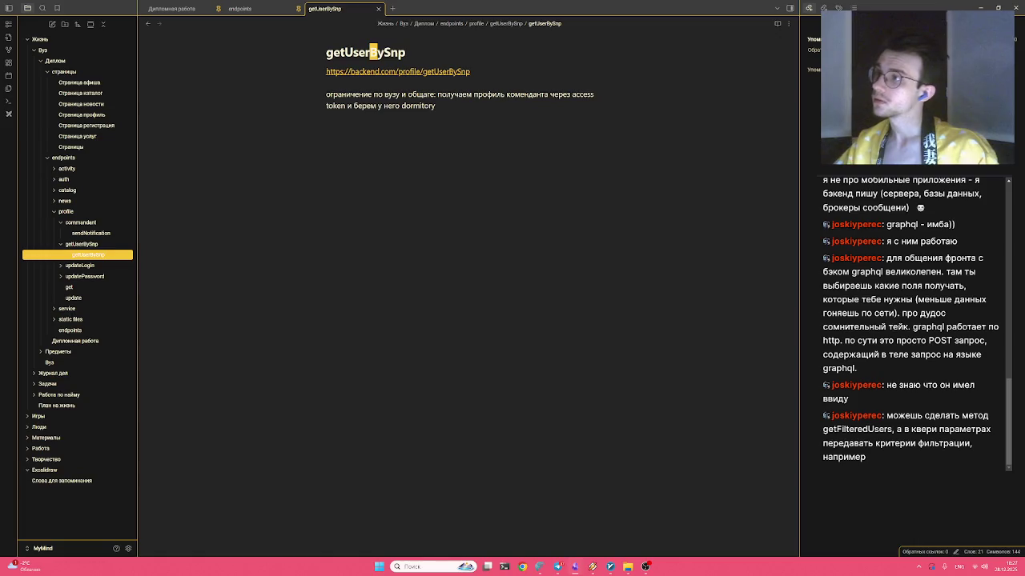
type("s")
key("Return")
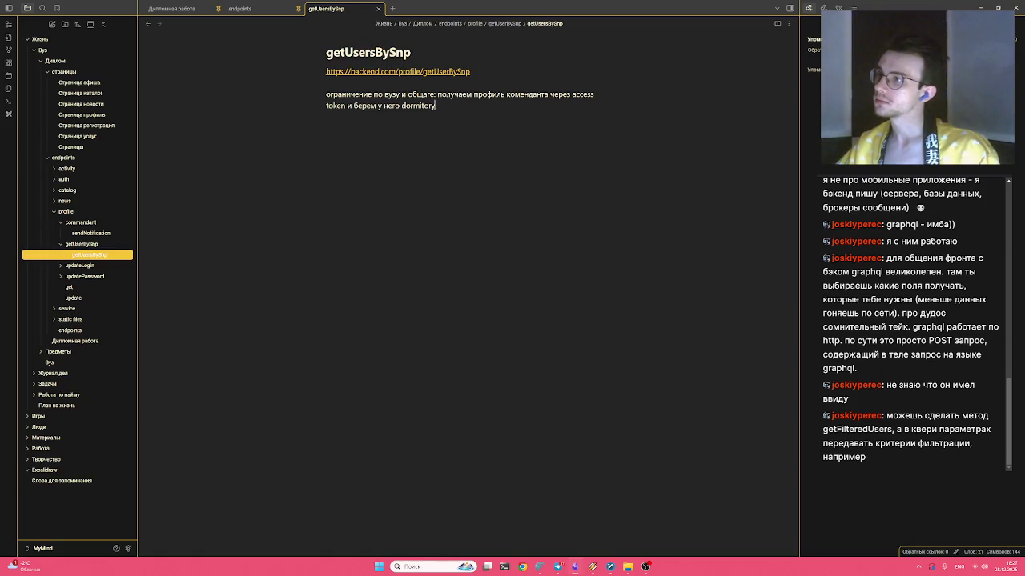
Change the URL to getUsersBySnp and start a json code block below the text
left_click(458, 71)
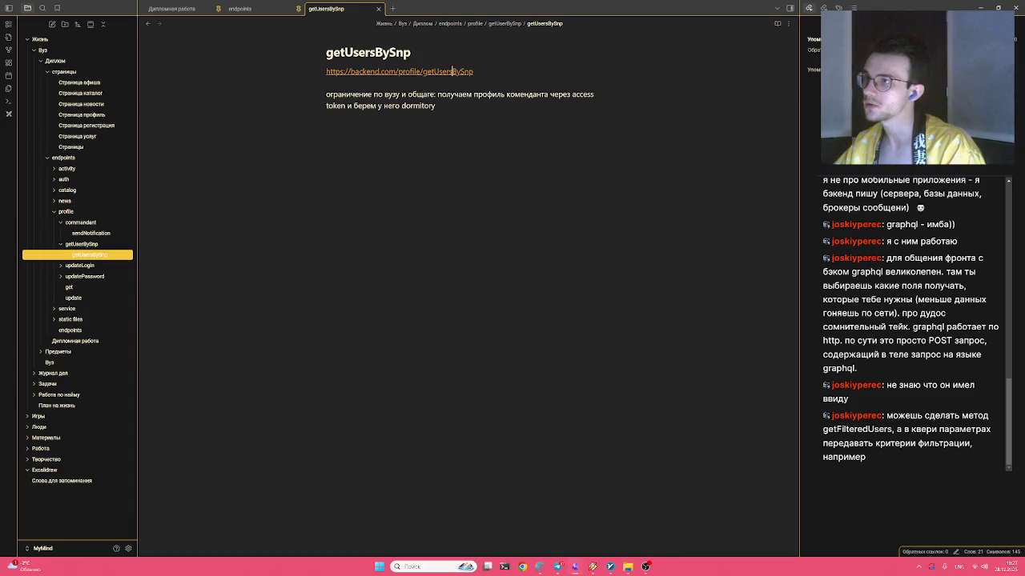
type("s")
key("Down")
key("Down")
key("Down")
key("Return")
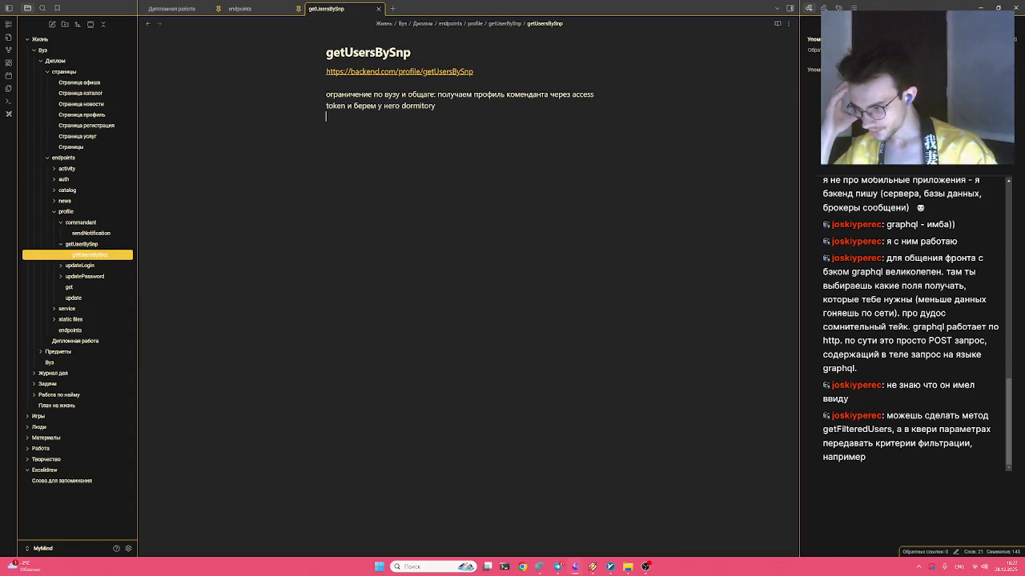
key("Return")
type("```json")
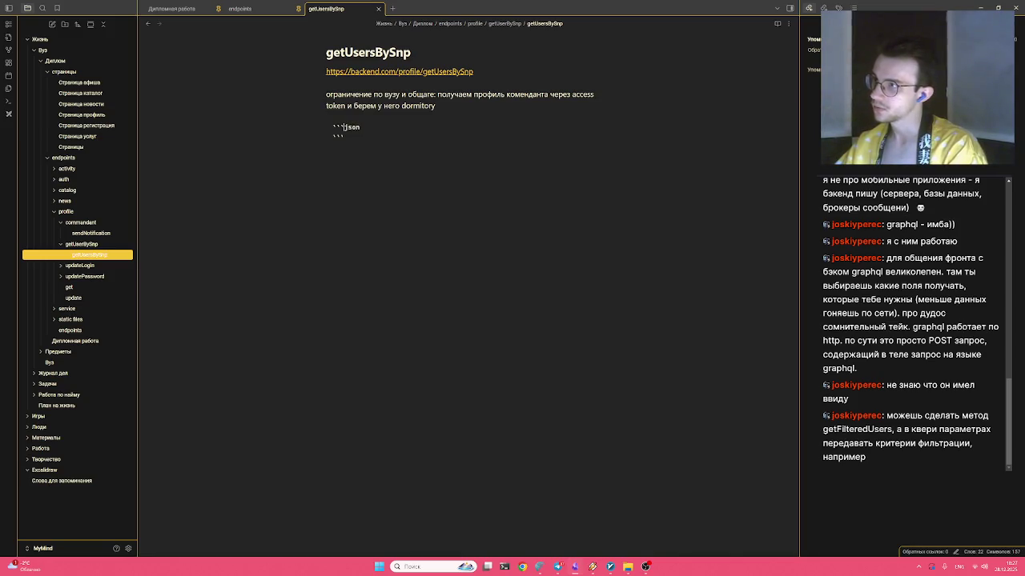
Fill the json block with [ ] holding two '{} // user data' lines, the first comma-terminated
key("Return")
type("[")
key("Return")
key("Return")
key("Up")
key("Tab")
type("{}")
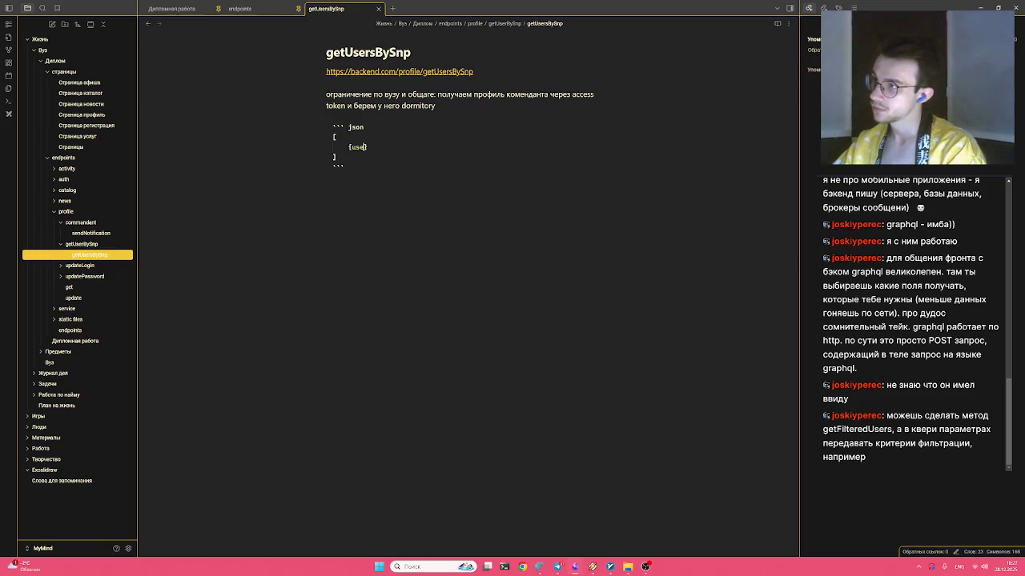
type(" // user data")
key("shift+alt+Down")
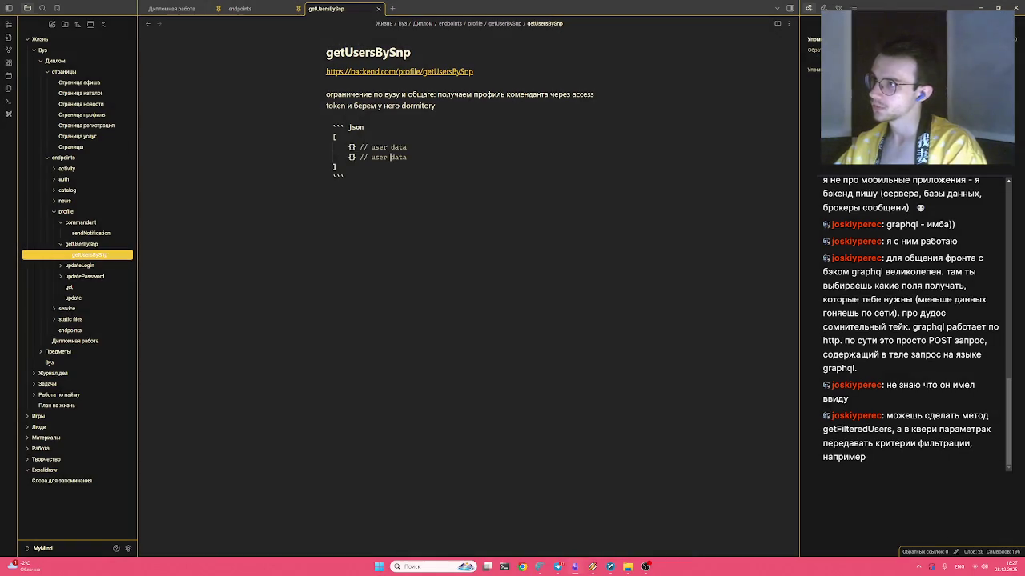
type(",")
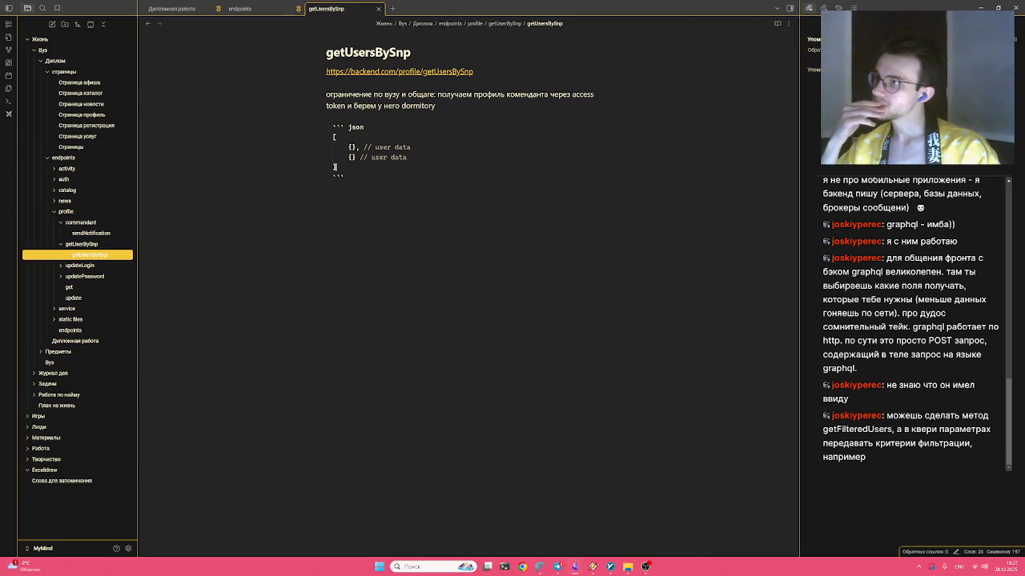
Add the description 'поиск пользователей по имени' under the URL
key("Return")
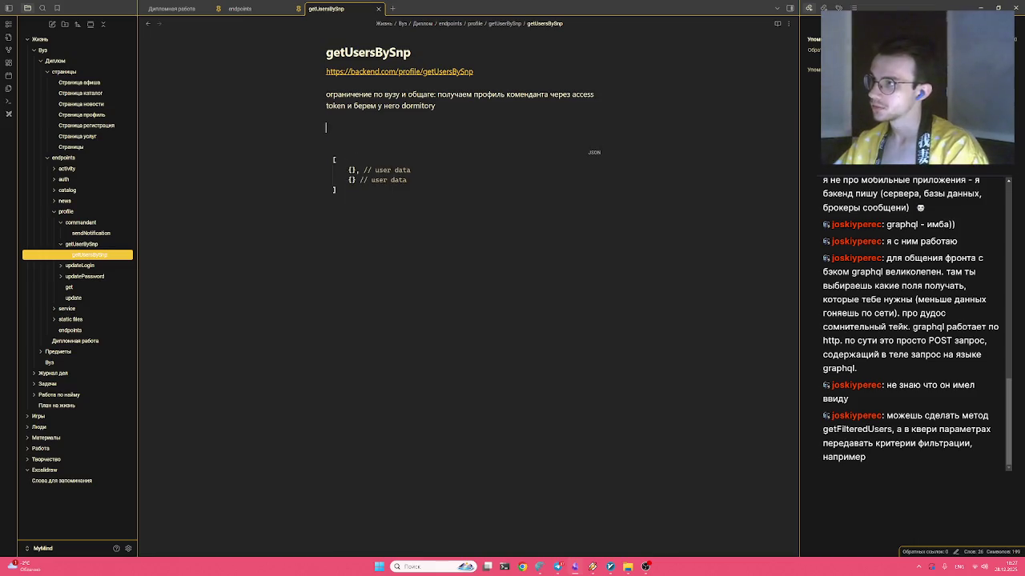
type("gjb")
key("BackSpace")
key("BackSpace")
key("BackSpace")
key("Return")
key("Return")
type("поиск пользователей по")
type("bv")
key("BackSpace")
key("BackSpace")
key("alt+shift")
type("имен")
key("BackSpace")
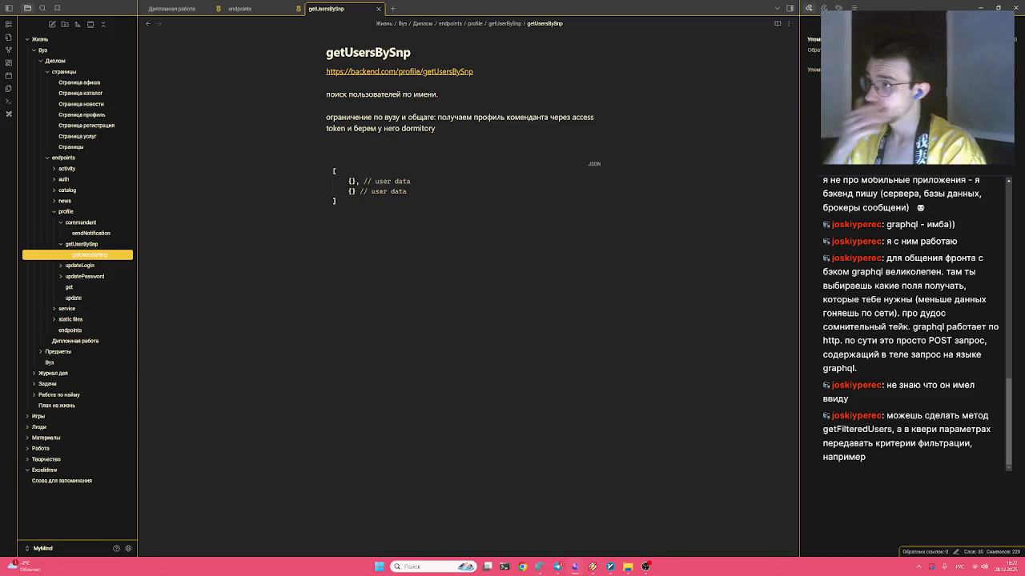
Cut 'по вузу и общаге', leaving an 'ограничения:' label on its own line
key("Down")
key("Down")
key("Home")
key("Return")
key("Return")
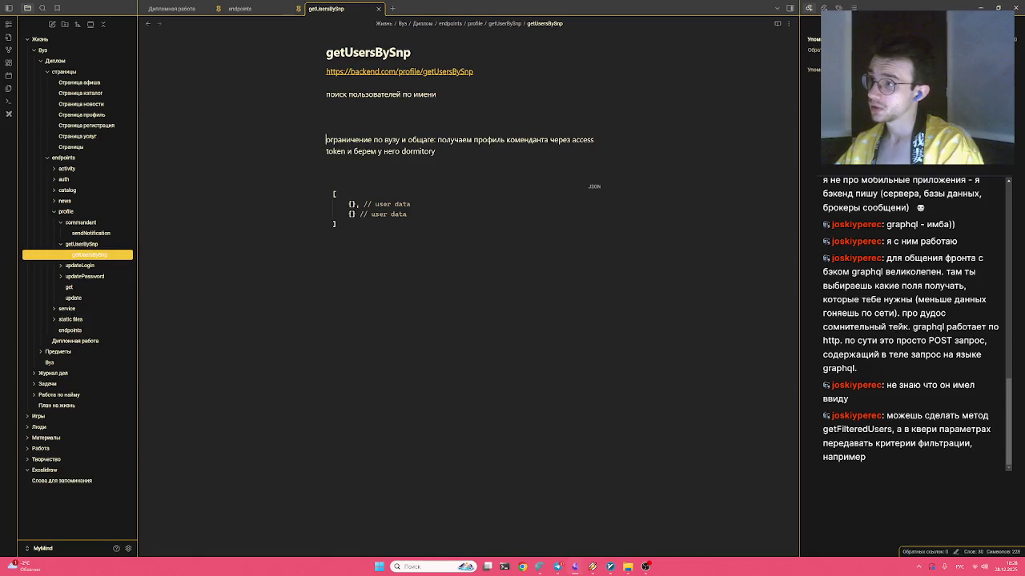
key("ctrl+Left")
key("ctrl+shift+Right")
key("ctrl+shift+Right")
key("ctrl+shift+Right")
key("ctrl+shift+Right")
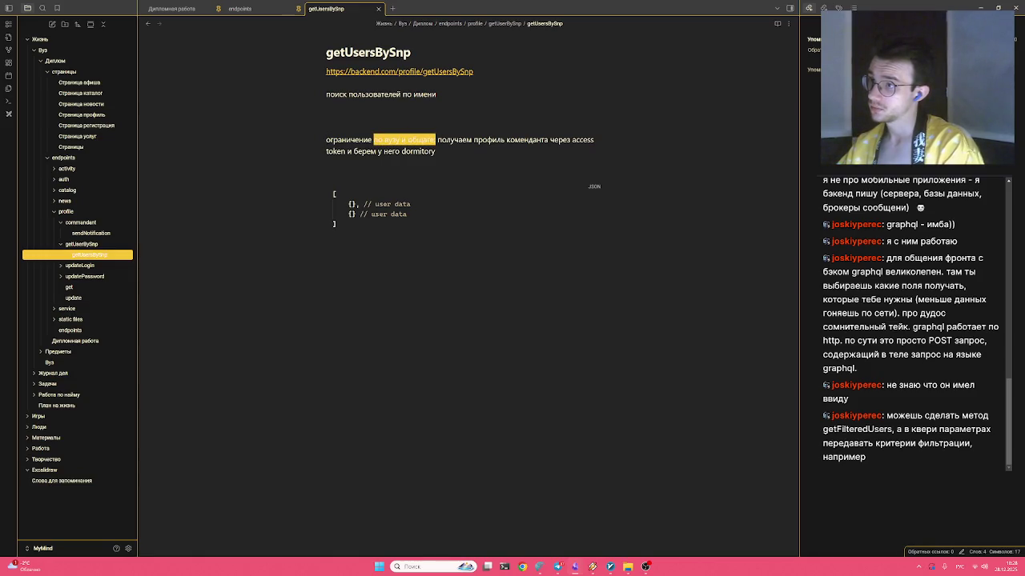
key("BackSpace")
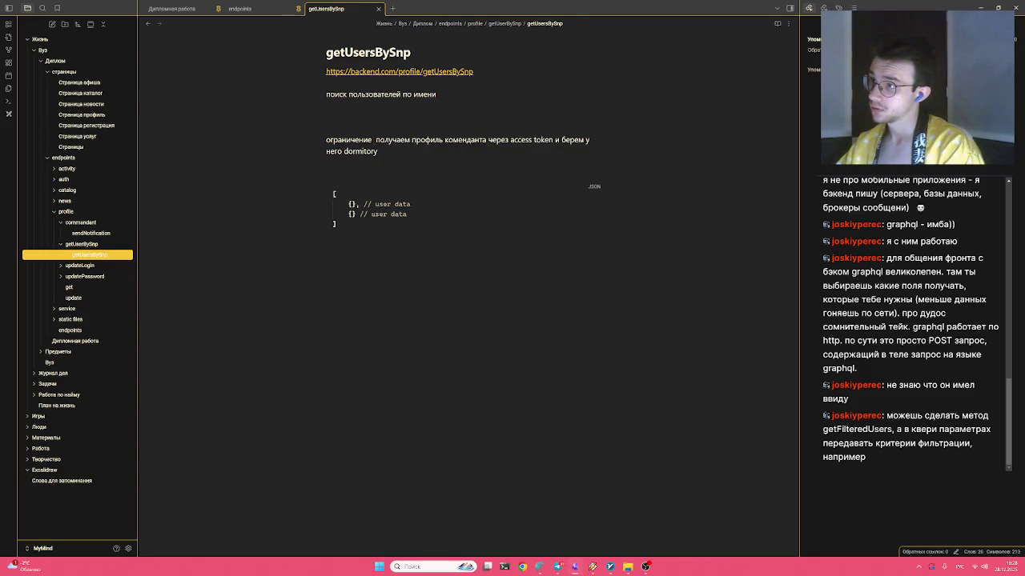
key("BackSpace")
type("яЖ")
key("BackSpace")
key("alt+shift")
type(":")
key("Return")
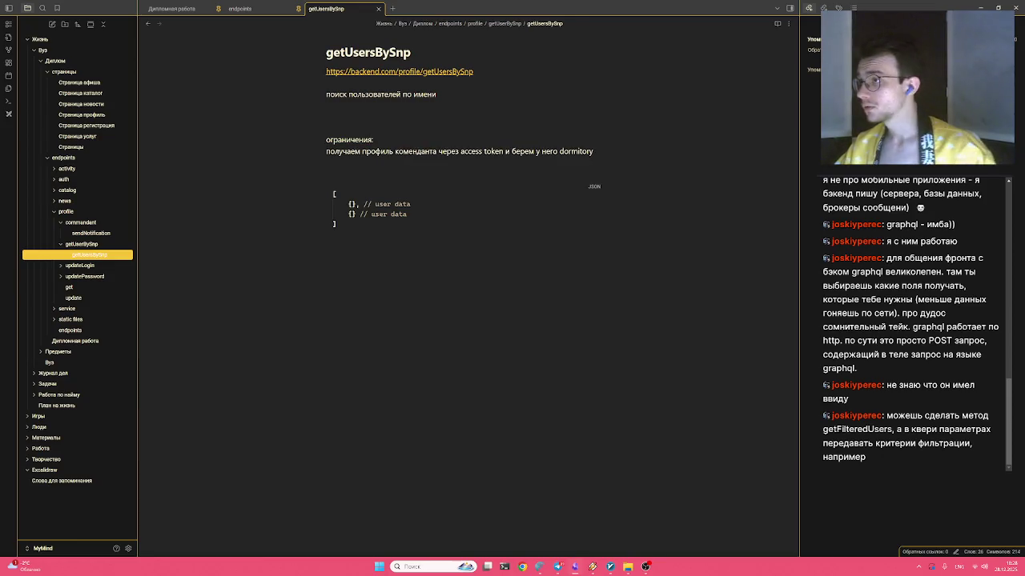
Back in getUsersBySnp, paste the role list under 'ограничения:' as a table with an empty second column
key("ctrl+Tab")
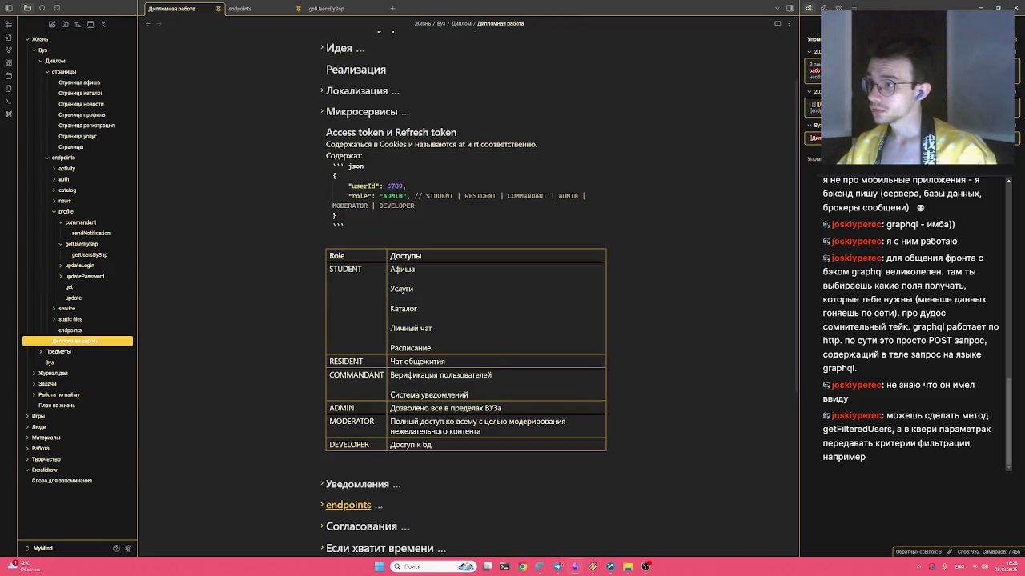
key("ctrl+Tab")
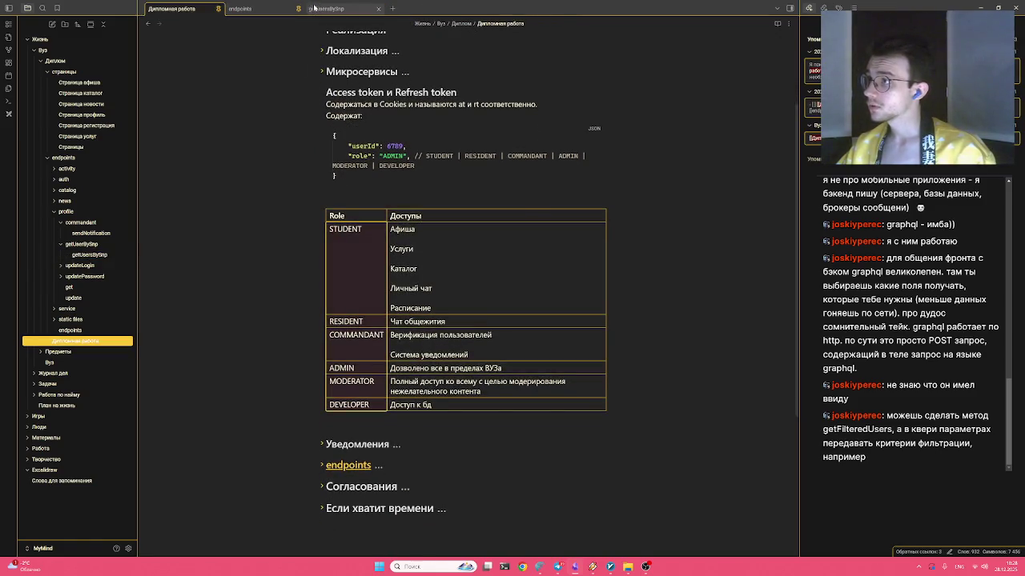
key("ctrl+Tab")
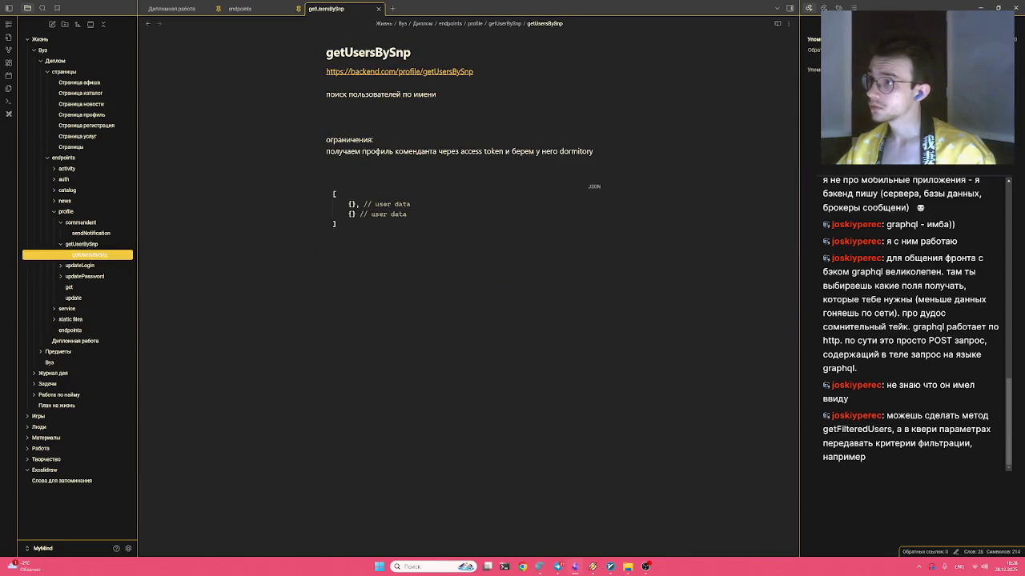
key("ctrl+v")
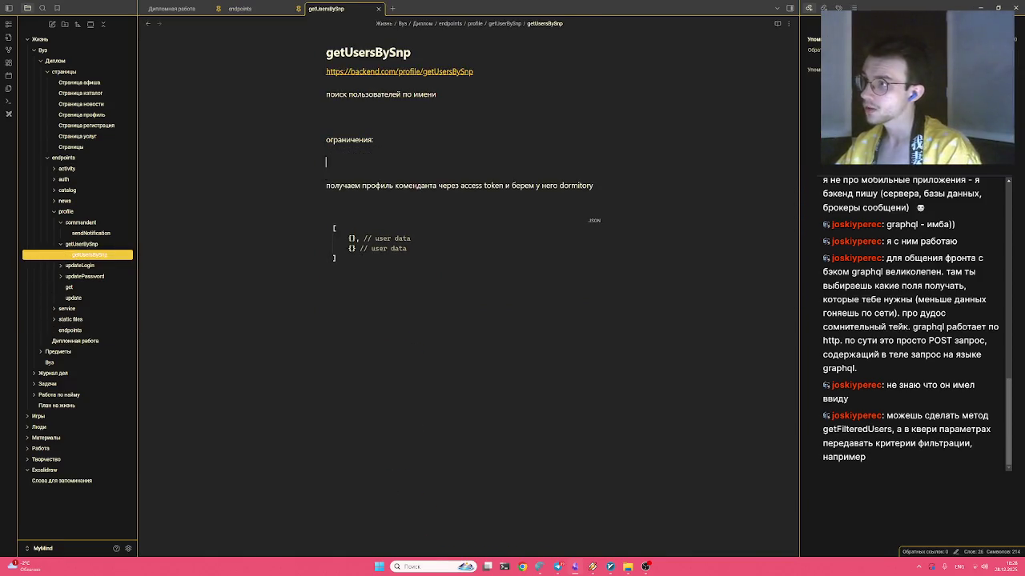
key("Up")
key("Tab")
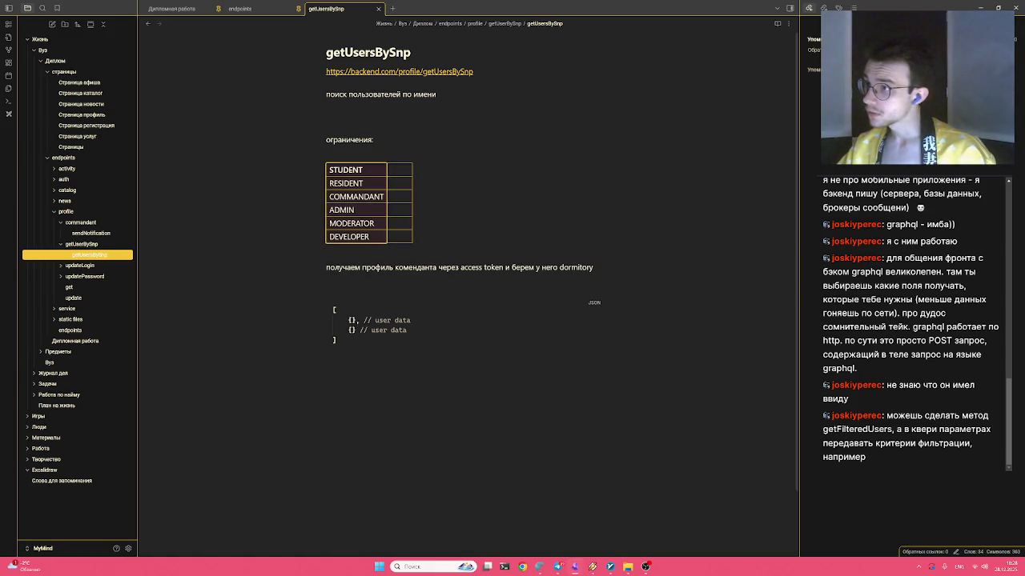
key("Down")
key("Down")
key("Down")
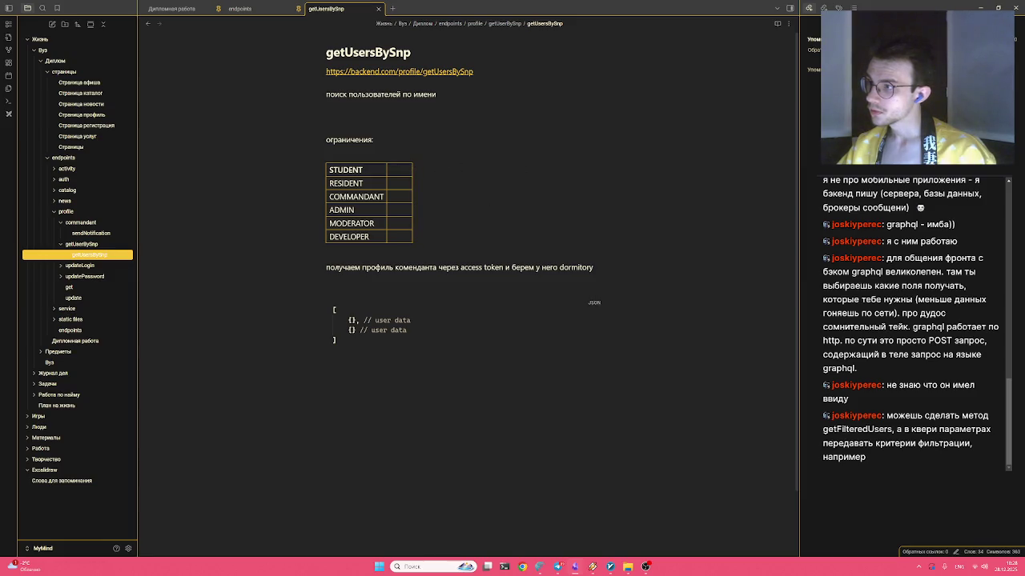
Move the loose sentence below the table into the STUDENT cell, then clear that cell
key("ctrl+shift+Right")
key("ctrl+shift+Right")
key("ctrl+shift+Right")
key("ctrl+shift+Right")
key("ctrl+c")
key("BackSpace")
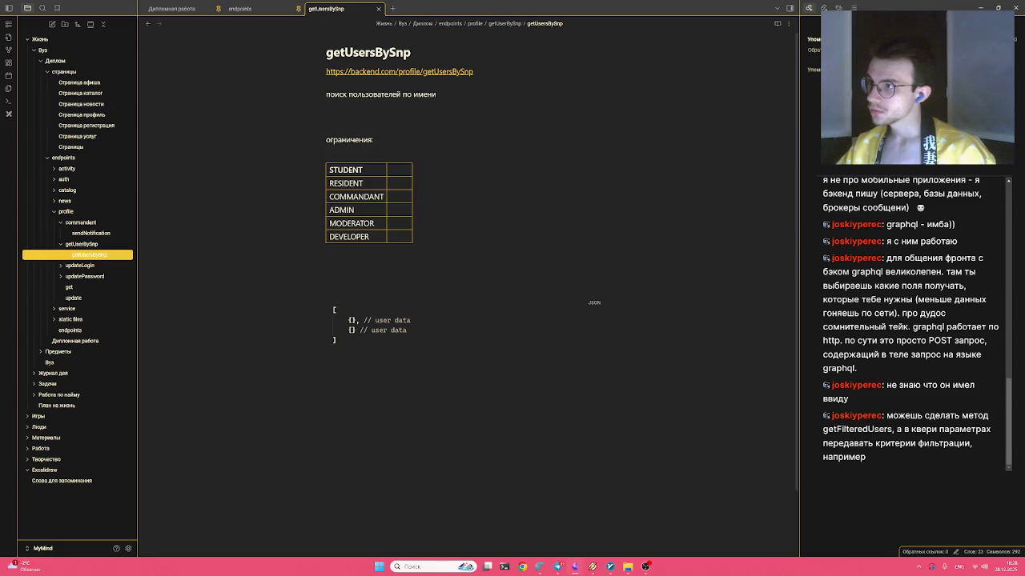
key("ctrl+v")
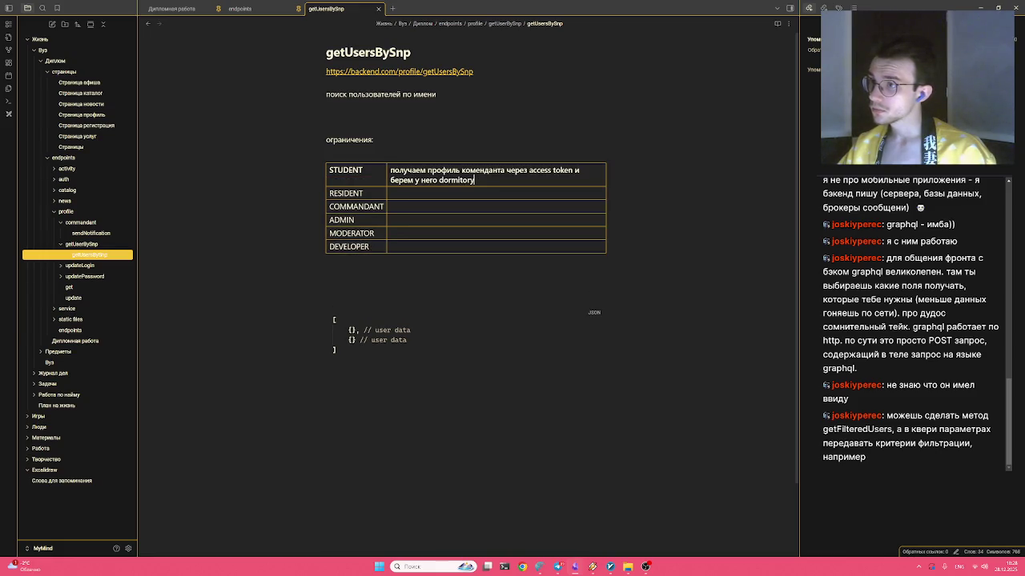
key("shift+Left")
key("shift+Left")
key("shift+Left")
key("shift+Left")
key("shift+Left")
key("shift+Left")
key("shift+Left")
key("shift+Left")
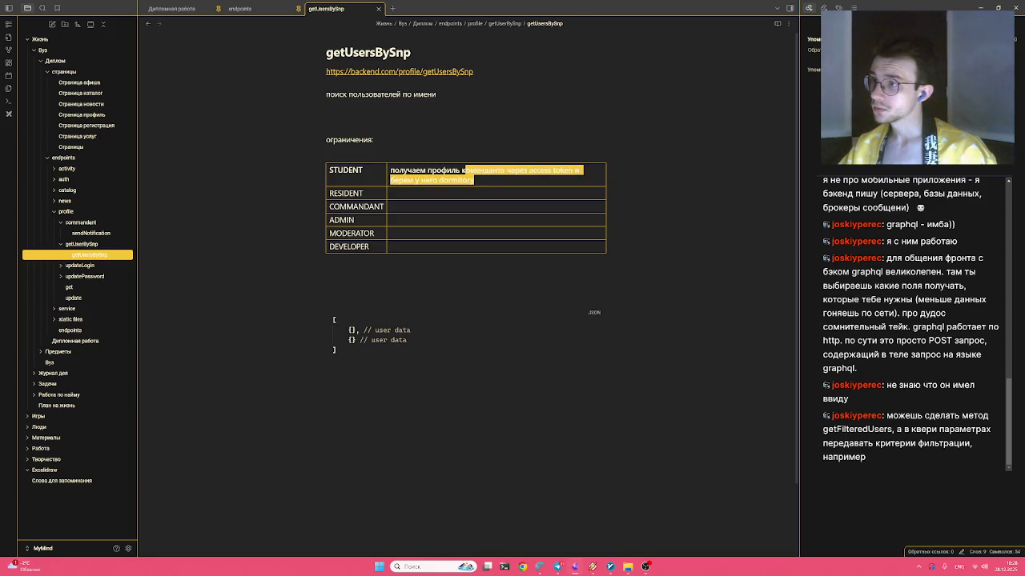
key("ctrl+a")
type("yt")
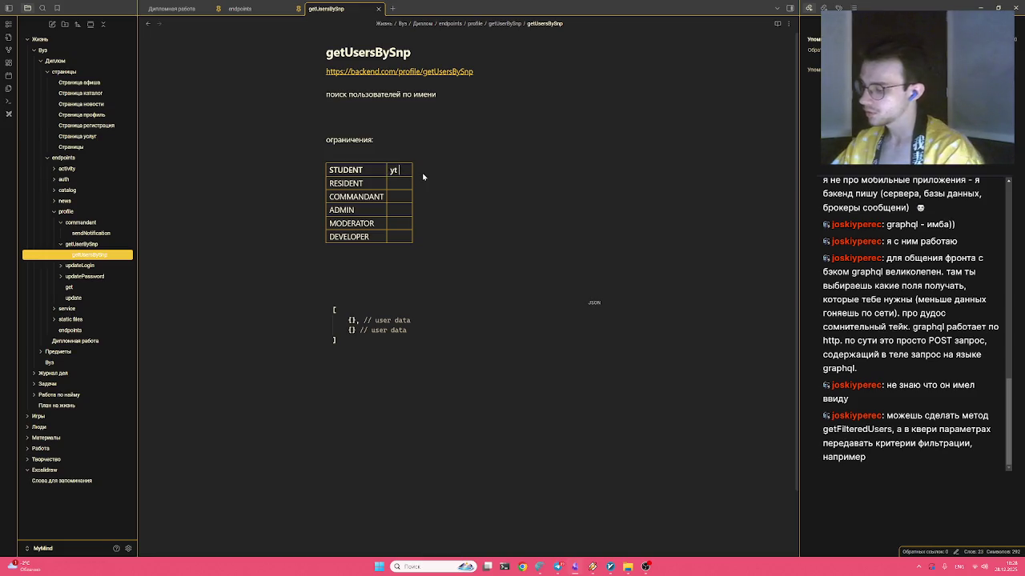
key("BackSpace")
key("BackSpace")
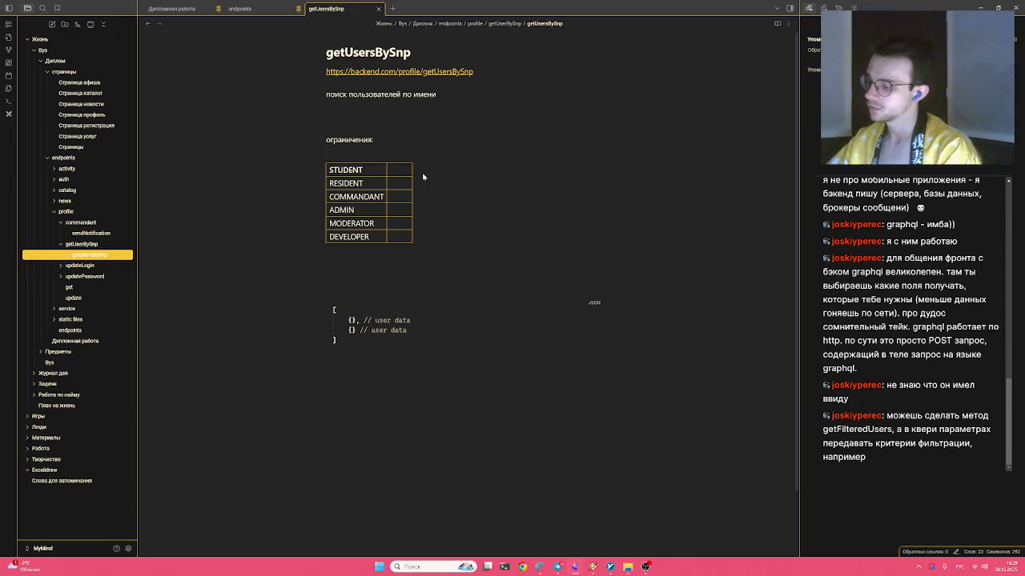
type("поим")
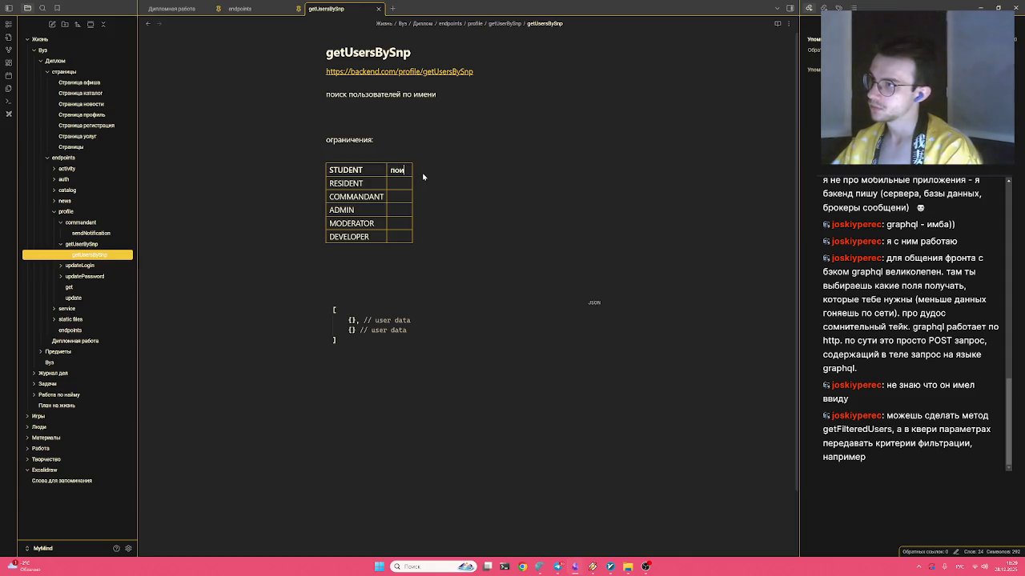
Edit the STUDENT cell to 'получаем профиль через access token и берем у него HEI' and copy it
key("BackSpace")
key("BackSpace")
key("BackSpace")
key("ctrl+v")
key("Up")
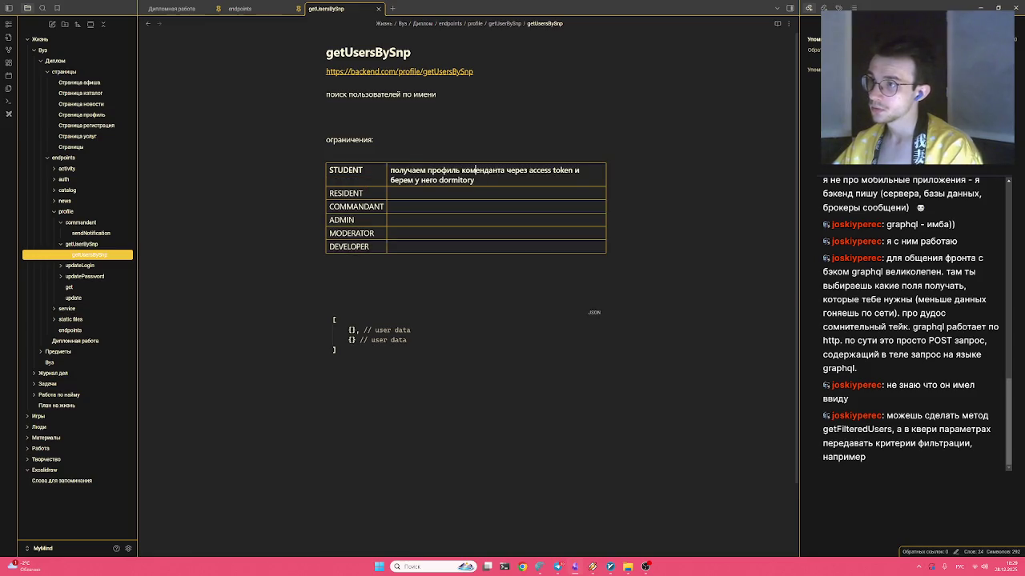
key("ctrl+Delete")
key("Delete")
key("ctrl+Right")
key("ctrl+Right")
key("ctrl+Right")
key("ctrl+Right")
key("ctrl+Right")
key("ctrl+Right")
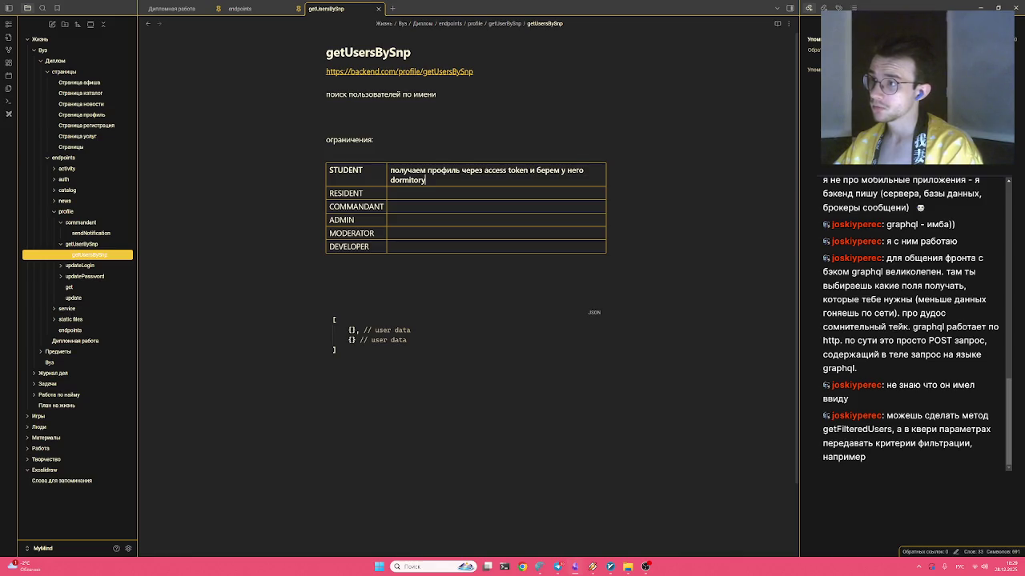
key("ctrl+BackSpace")
type("HEU")
key("BackSpace")
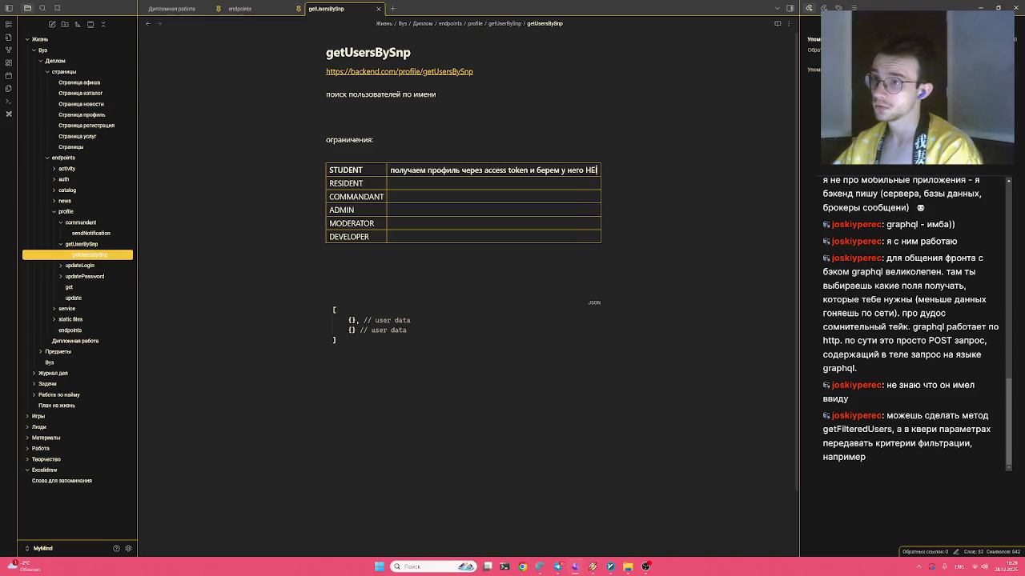
key("ctrl+shift+Left")
key("ctrl+shift+Left")
key("Right")
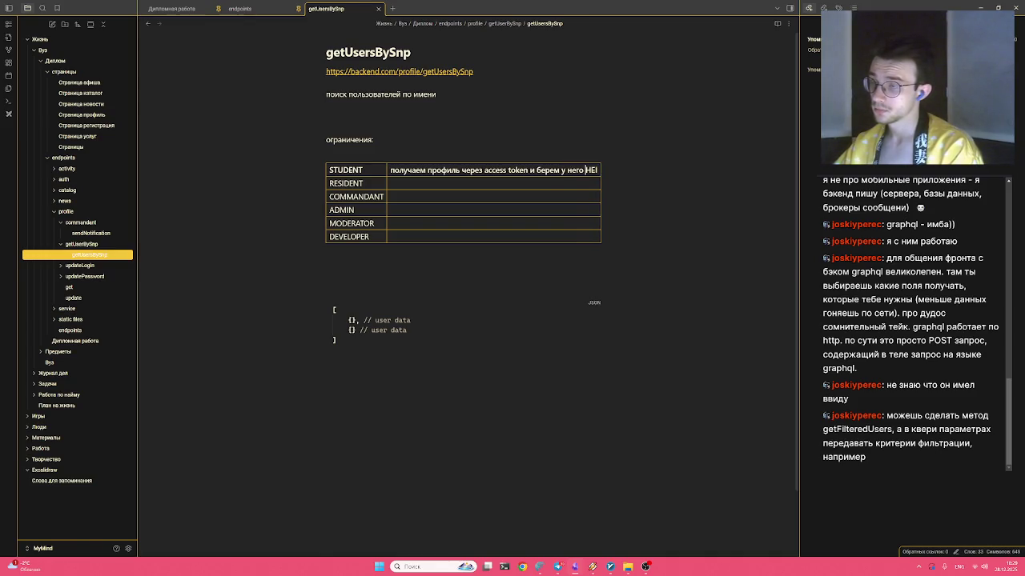
key("ctrl+shift+Left")
key("ctrl+shift+Left")
key("ctrl+shift+Left")
key("ctrl+shift+Left")
key("ctrl+shift+Left")
key("ctrl+shift+Left")
key("ctrl+shift+Left")
key("ctrl+shift+Left")
key("ctrl+shift+Left")
key("ctrl+c")
Paste that sentence into the RESIDENT, COMMANDANT, ADMIN and remaining rows below
key("Down")
key("ctrl+v")
key("Down")
key("ctrl+v")
key("Down")
key("ctrl+v")
key("Down")
key("ctrl+v")
key("Down")
key("ctrl+v")
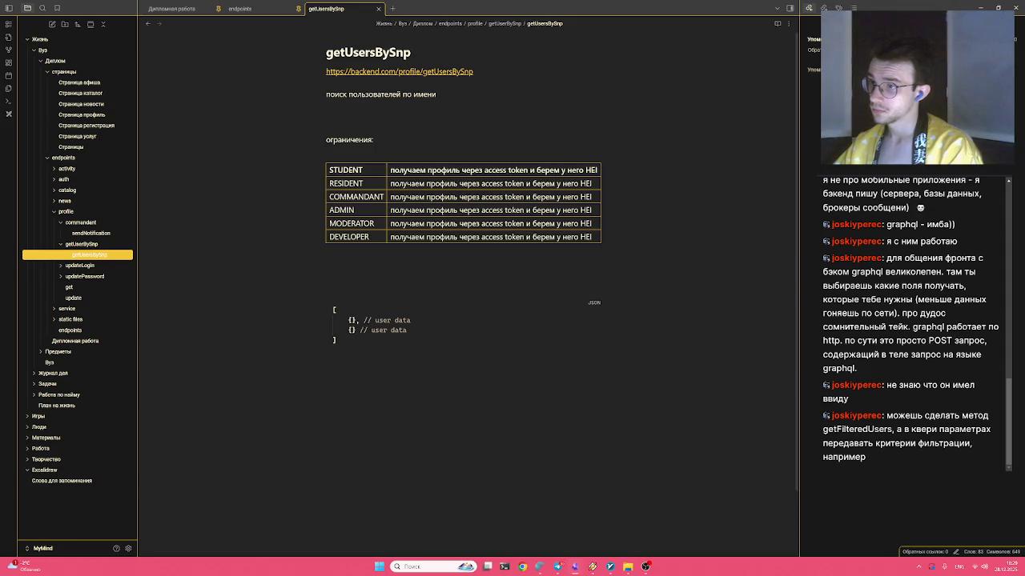
Clear the DEVELOPER and MODERATOR cells, keeping the ADMIN cell text
key("ctrl+shift+Left")
key("ctrl+shift+Left")
key("ctrl+shift+Left")
key("ctrl+shift+Left")
key("ctrl+shift+Left")
key("ctrl+shift+Left")
key("ctrl+shift+Left")
key("ctrl+shift+Left")
key("BackSpace")
key("Up")
key("ctrl+shift+Right")
key("ctrl+shift+Right")
key("ctrl+shift+Right")
key("ctrl+shift+Right")
key("ctrl+shift+Right")
key("ctrl+shift+Right")
key("ctrl+shift+Right")
key("ctrl+shift+Right")
key("ctrl+shift+Right")
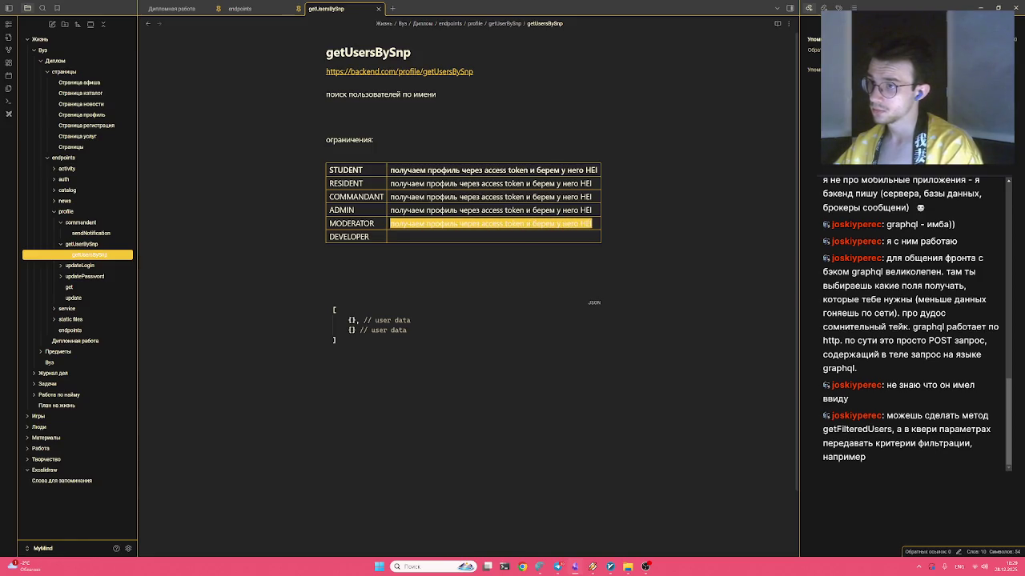
key("BackSpace")
key("Up")
key("ctrl+shift+Right")
key("ctrl+shift+Right")
key("ctrl+shift+Right")
key("ctrl+shift+Right")
key("ctrl+shift+Right")
key("ctrl+shift+Right")
key("ctrl+shift+Right")
key("ctrl+shift+Right")
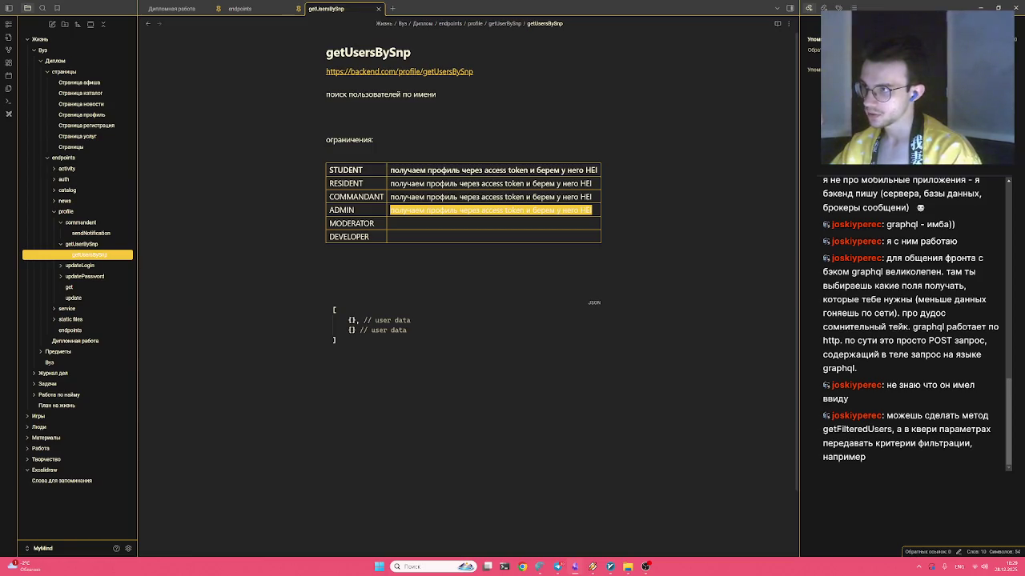
key("Right")
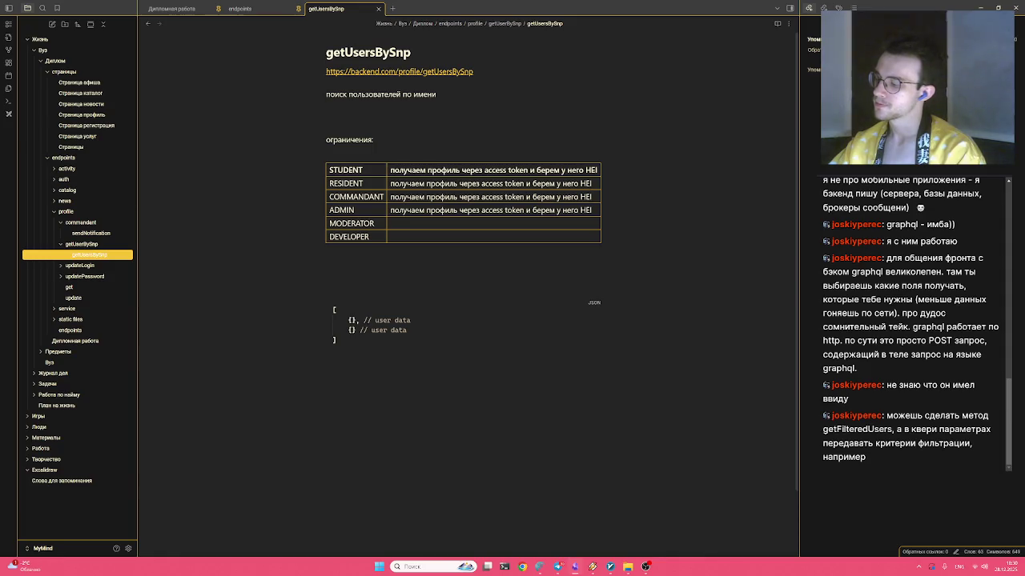
Restore the COMMANDANT cell's restriction text after accidentally clearing it
left_click_drag(591, 197, 390, 197)
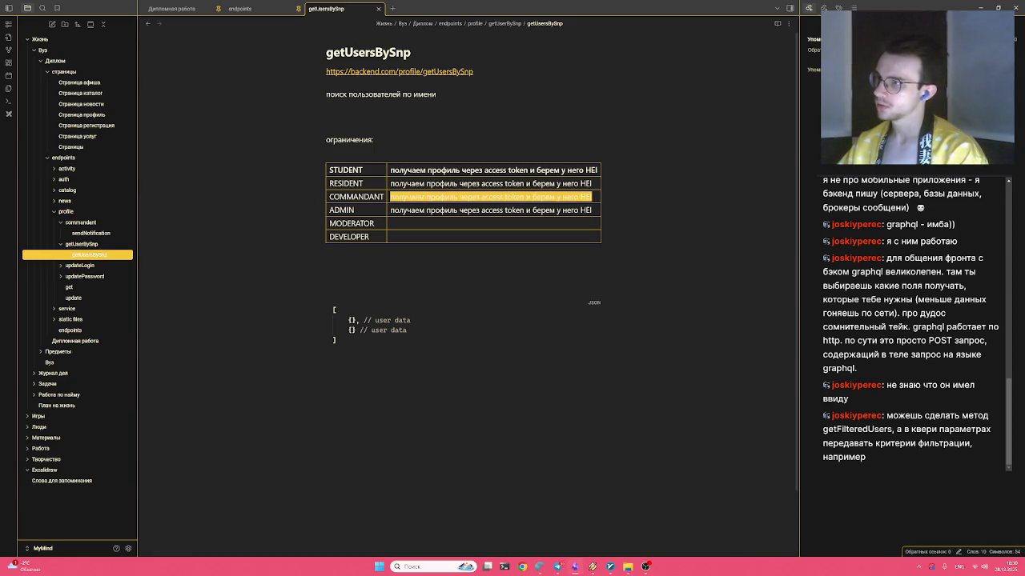
key("BackSpace")
key("Down")
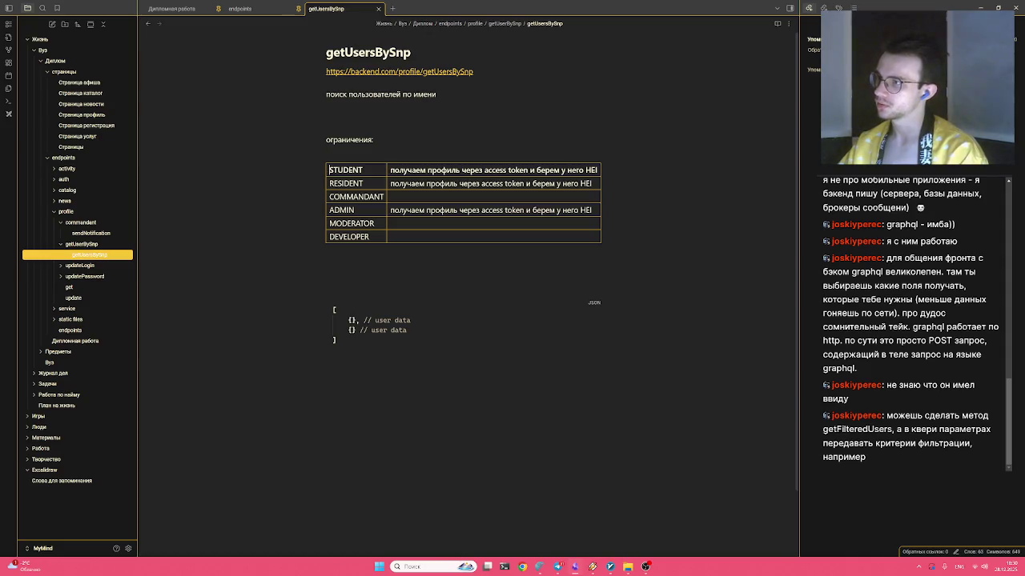
key("Tab")
key("ctrl+v")
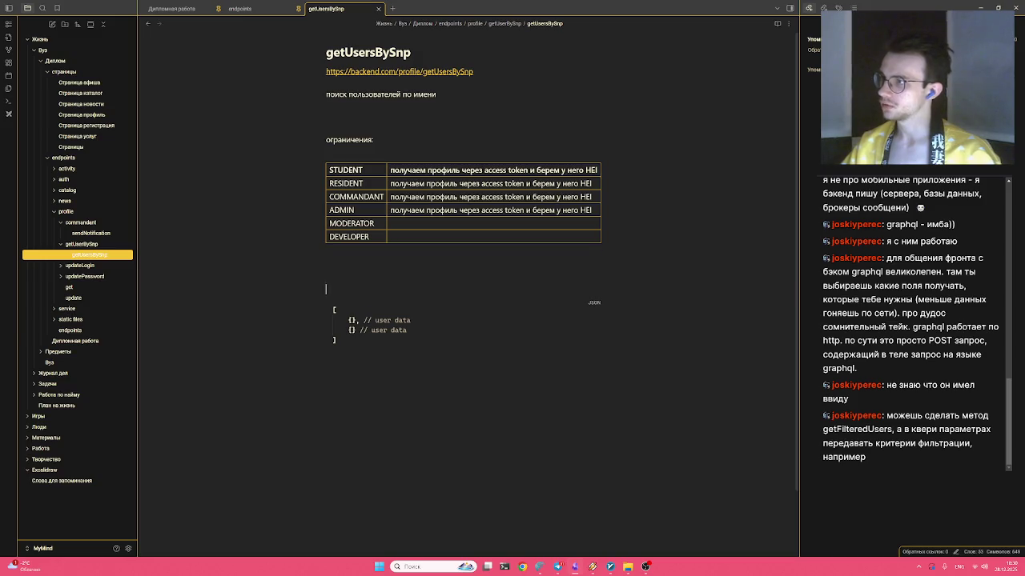
Remove the blank line above the search description near 'ограничения:'
key("Up")
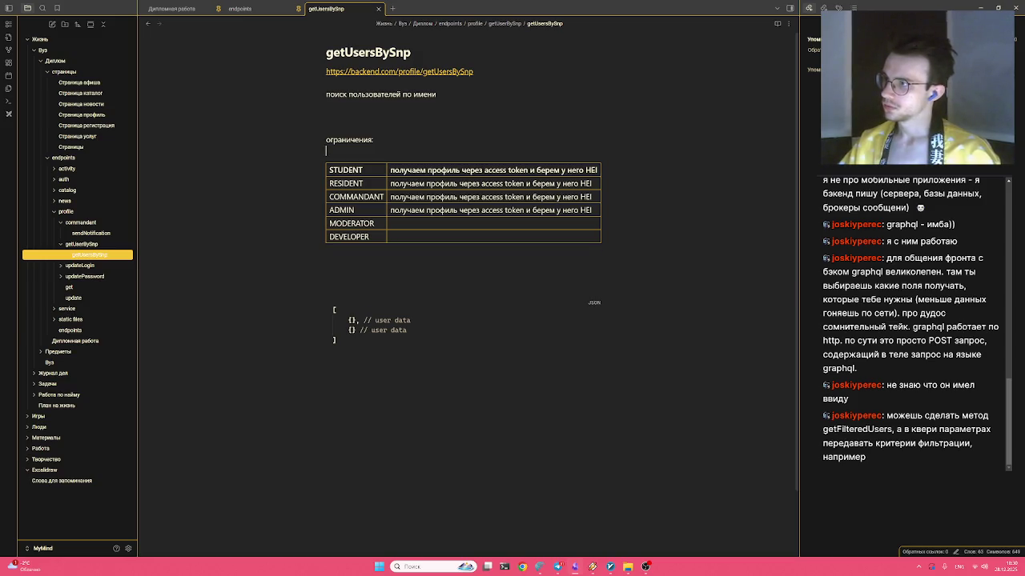
left_click(226, 152)
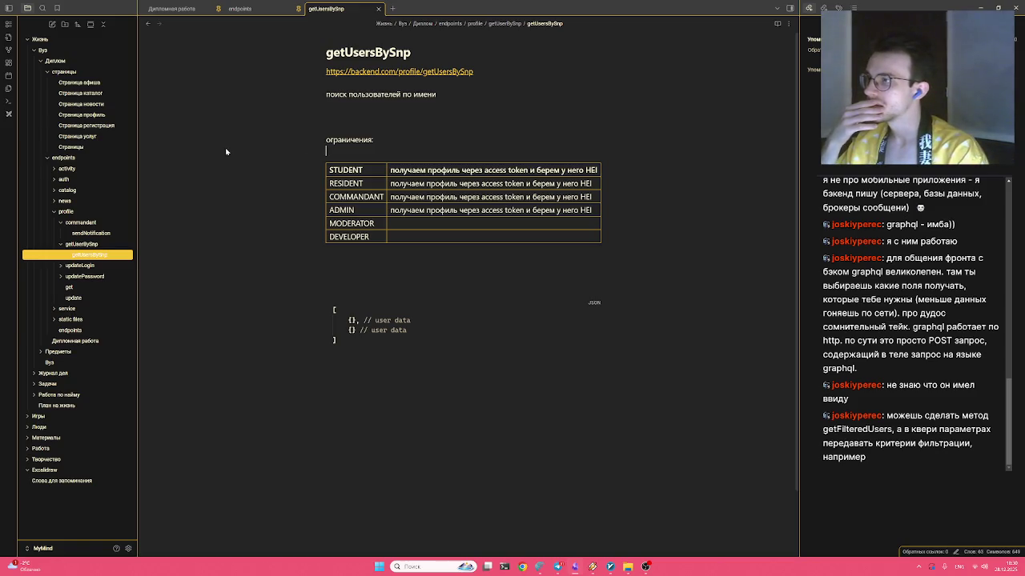
key("Up")
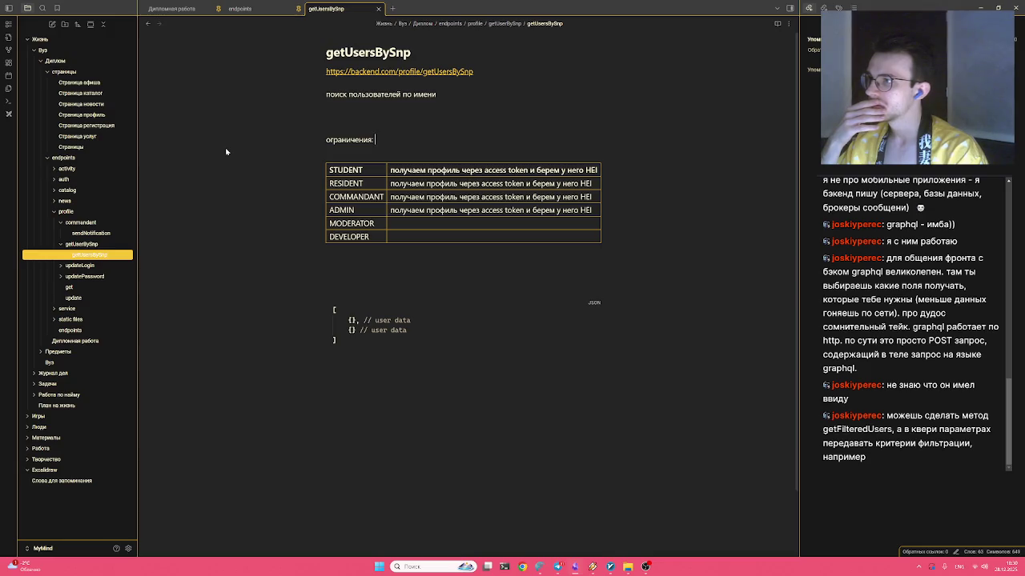
key("shift+Up")
key("shift+Up")
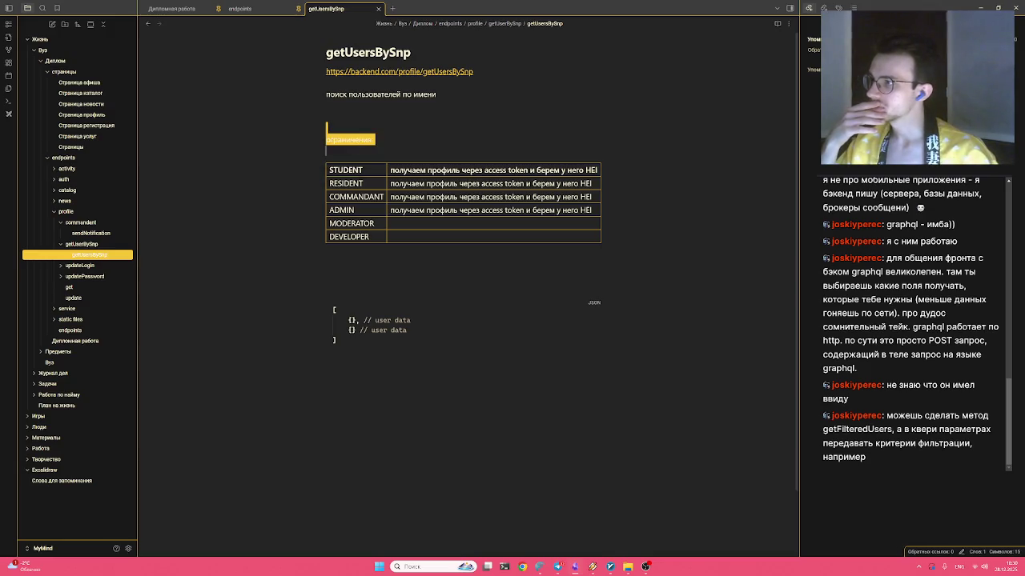
key("Down")
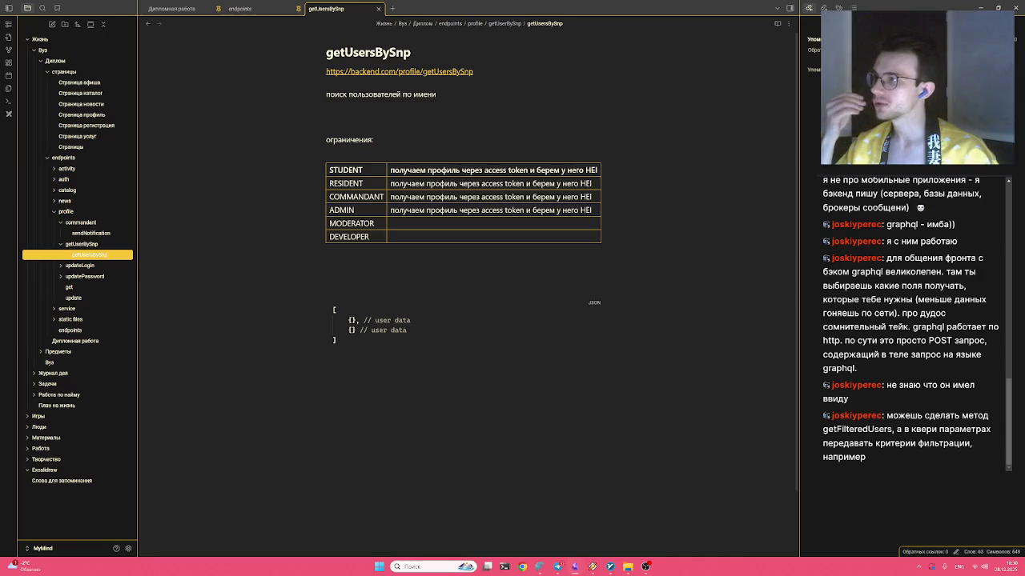
key("Up")
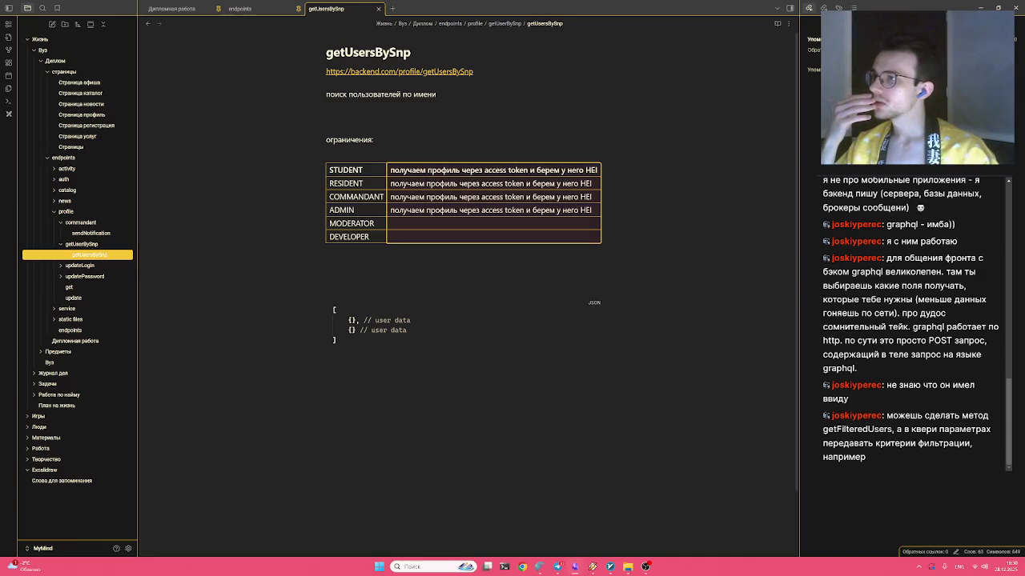
key("shift+Up")
key("Down")
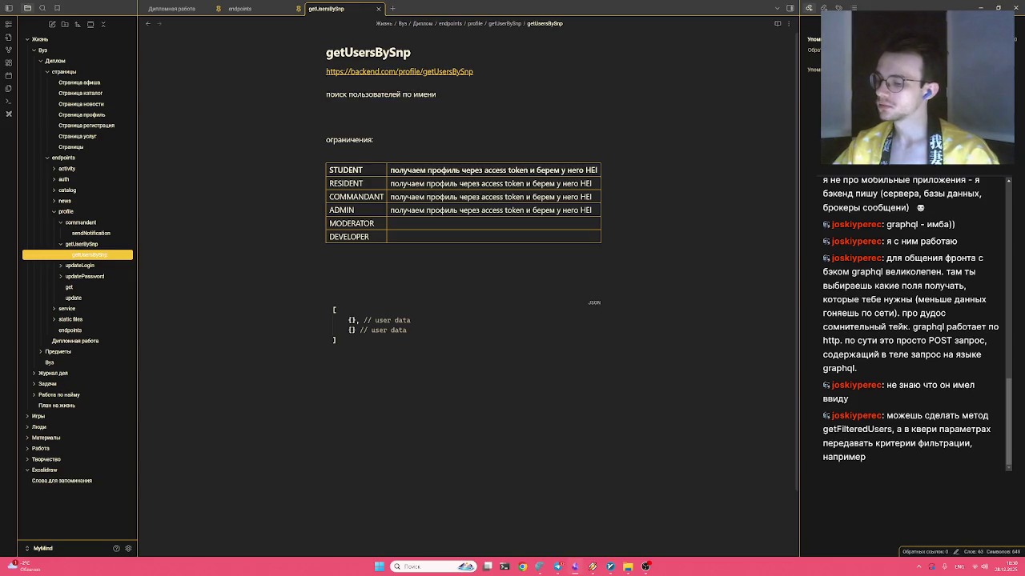
key("Delete")
Replace 'имени' with 'ФИО' in the description and delete the blank line beneath it
key("ctrl+shift+Left")
key("BackSpace")
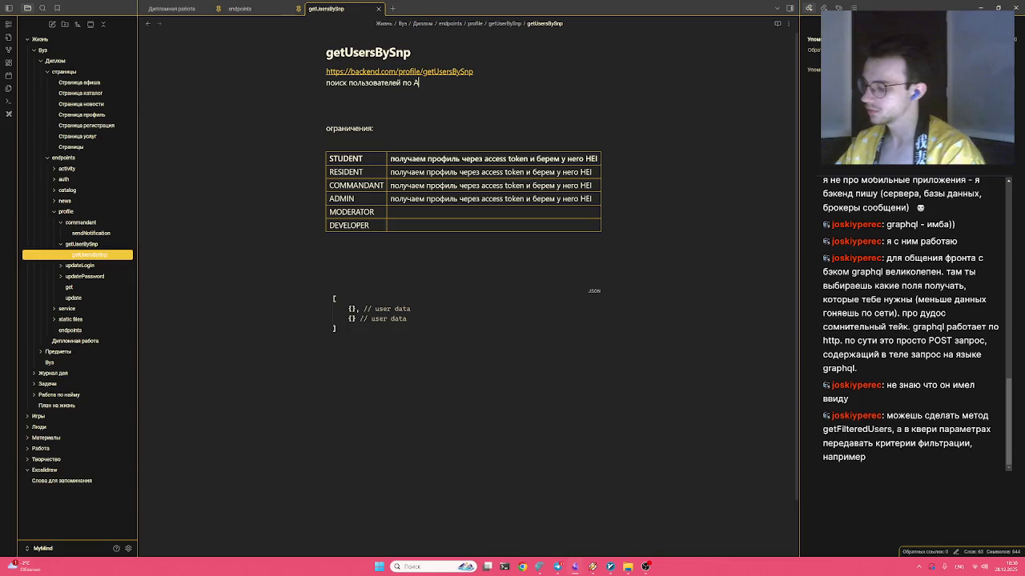
type("ФИ")
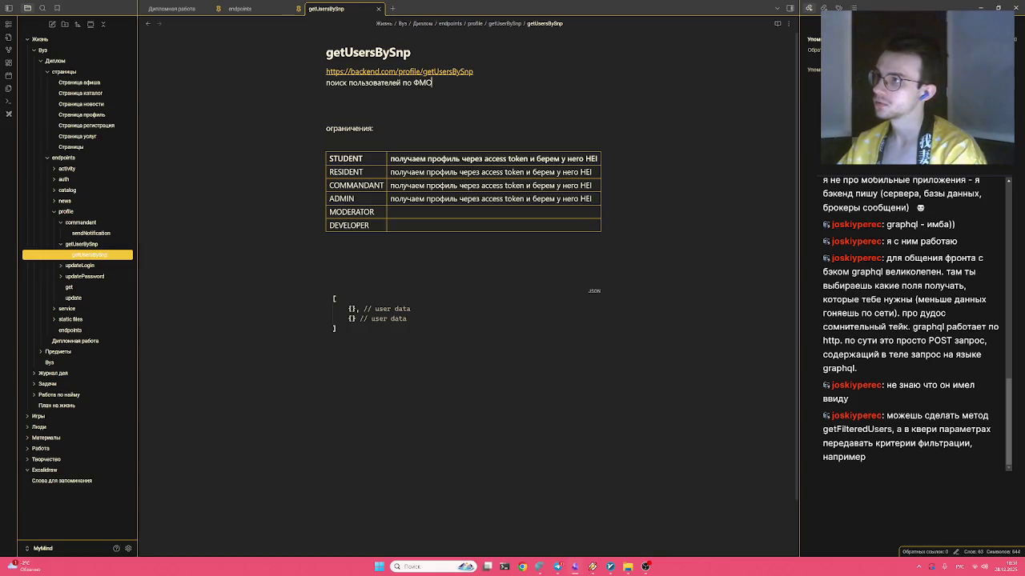
type("О")
key("Down")
key("Down")
key("BackSpace")
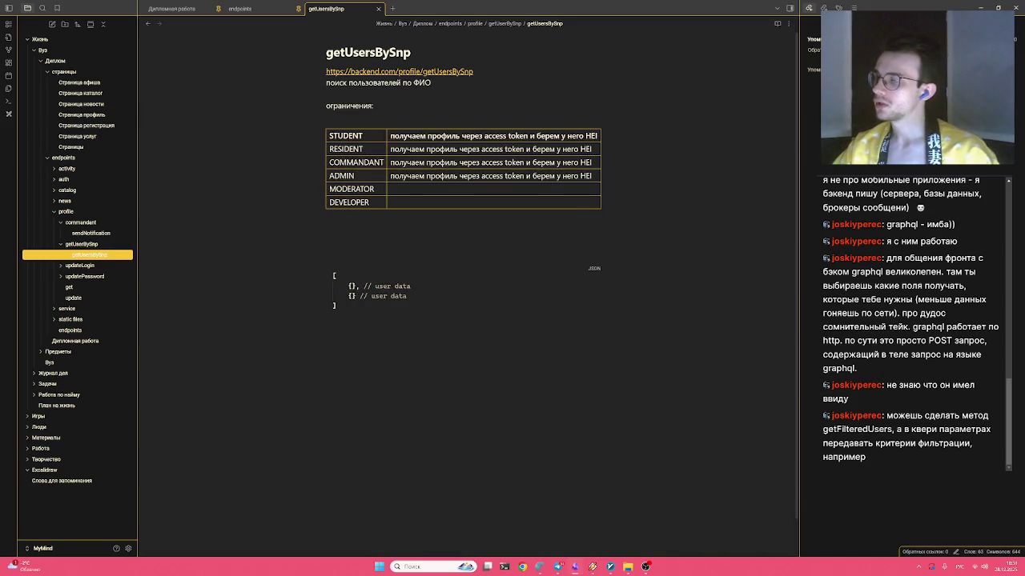
key("Down")
key("Down")
key("Down")
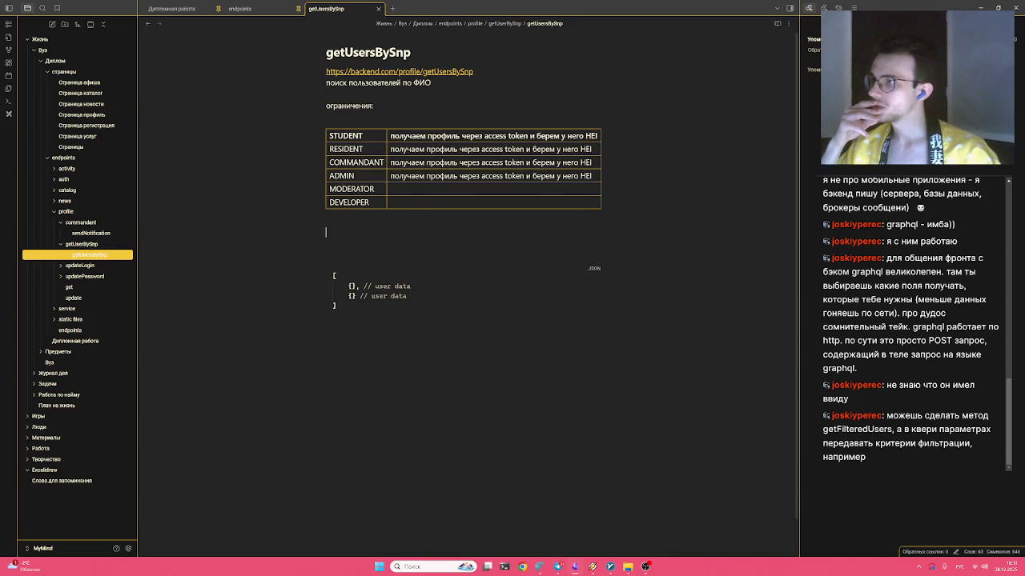
left_click(90, 233)
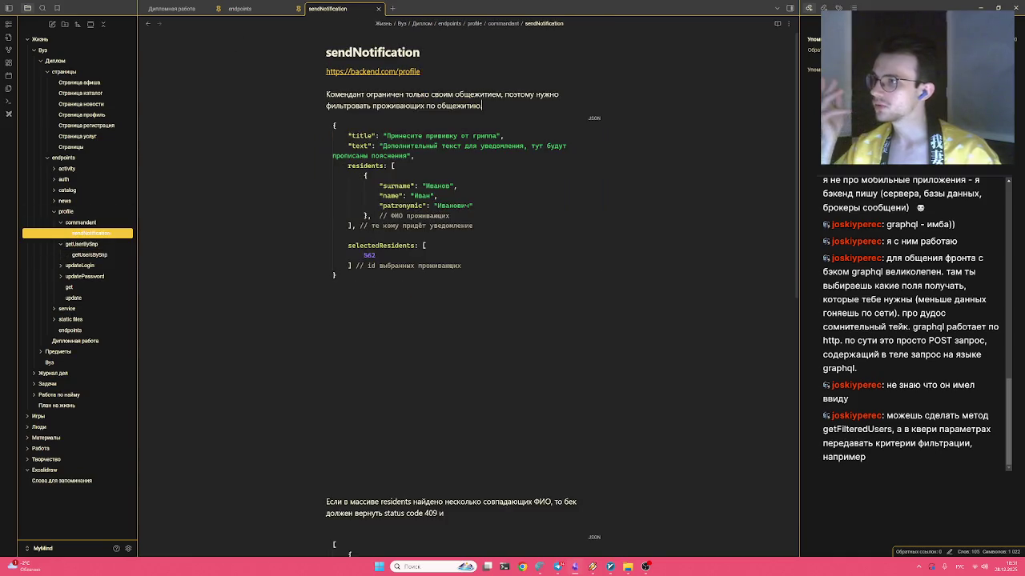
left_click_drag(483, 106, 244, 92)
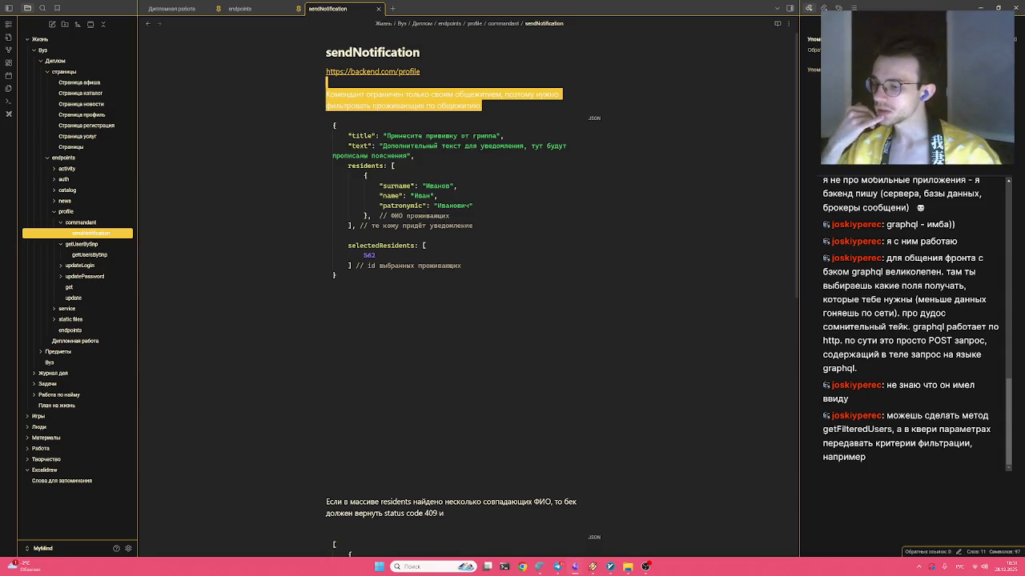
key("Left")
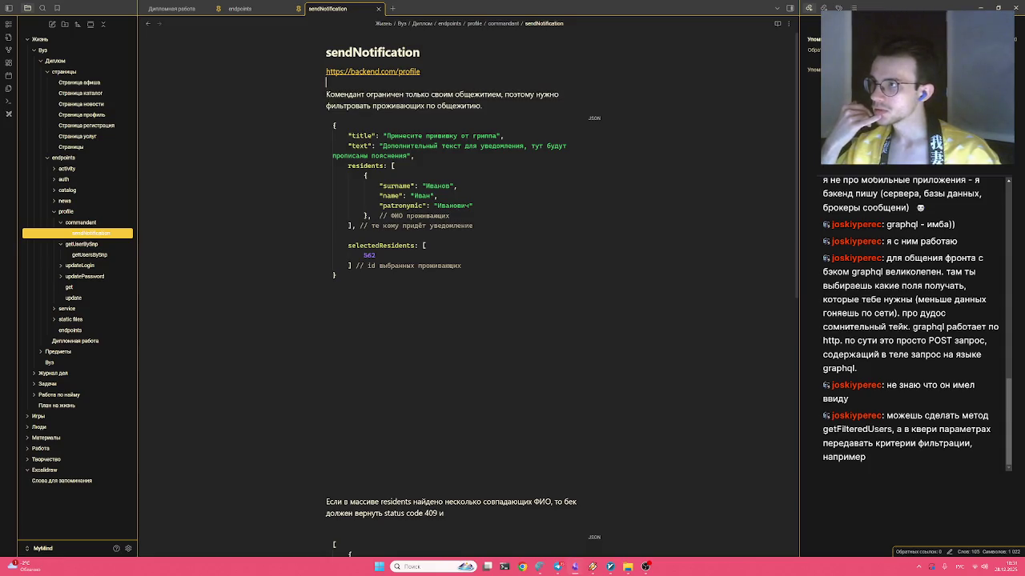
key("Left")
type("/")
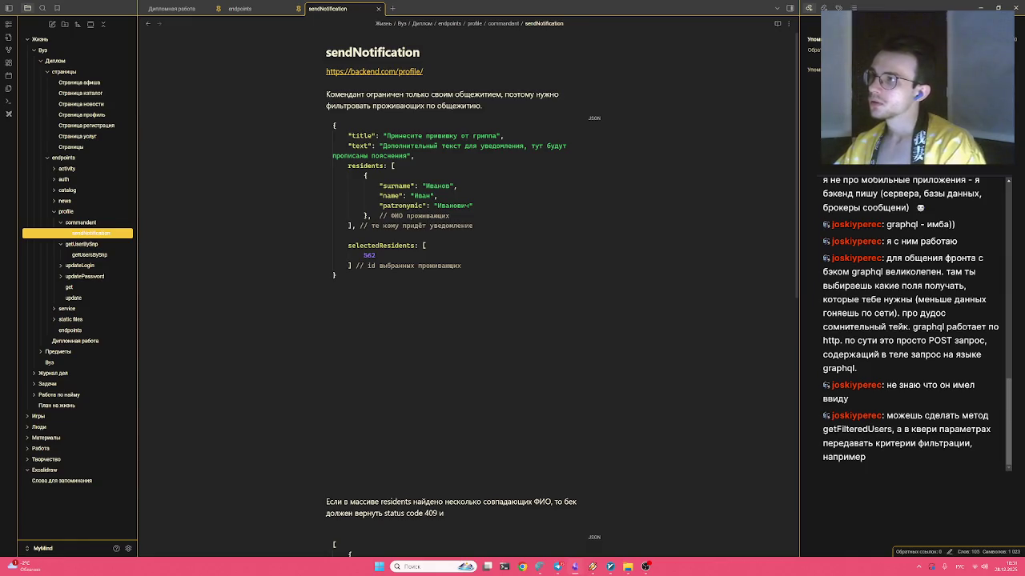
key("BackSpace")
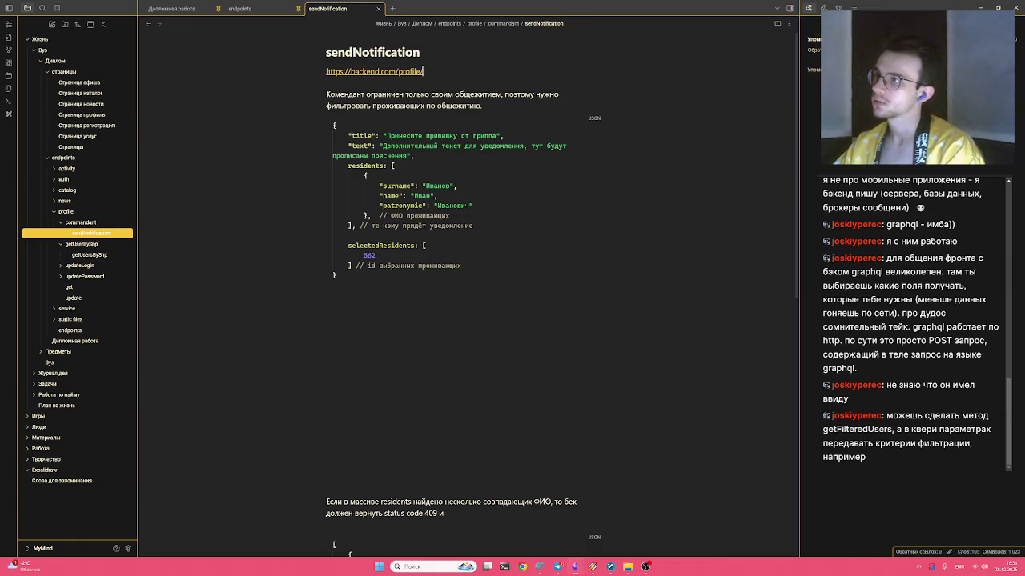
type("ndNotification")
key("ctrl+shift+Left")
key("ctrl+shift+Left")
key("ctrl+shift+Left")
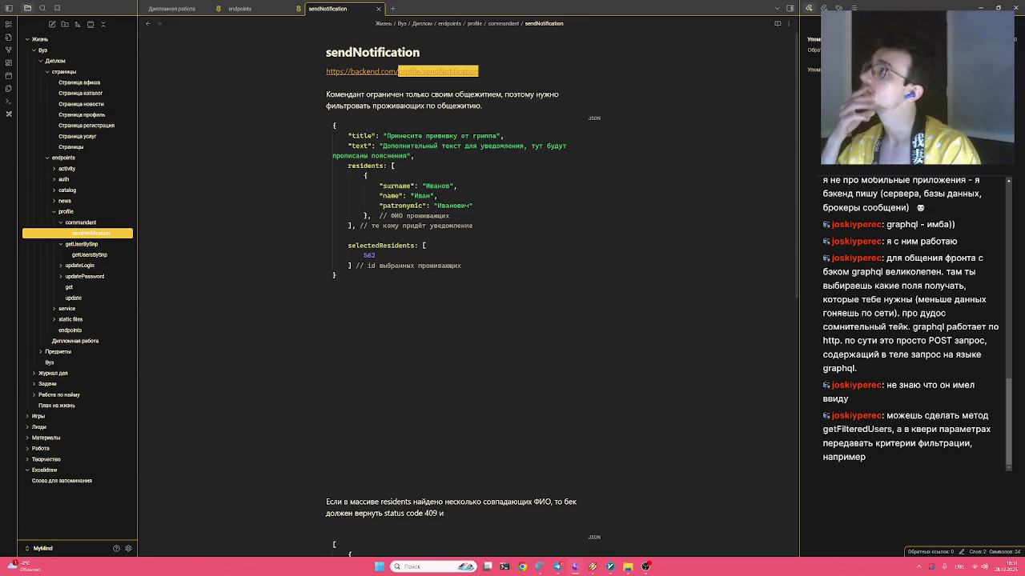
key("Right")
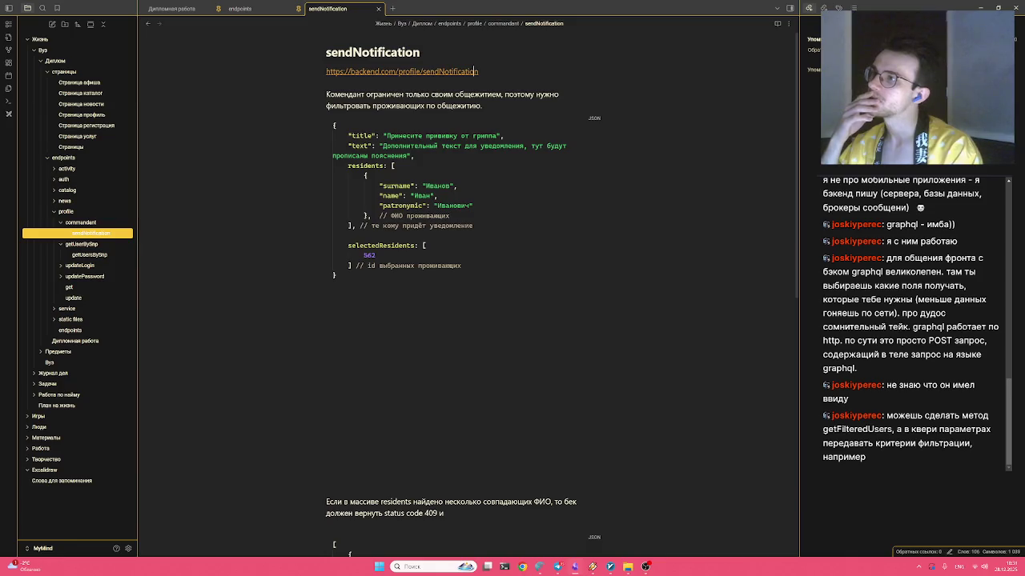
key("BackSpace")
key("BackSpace")
key("BackSpace")
type("commandant/sendNot")
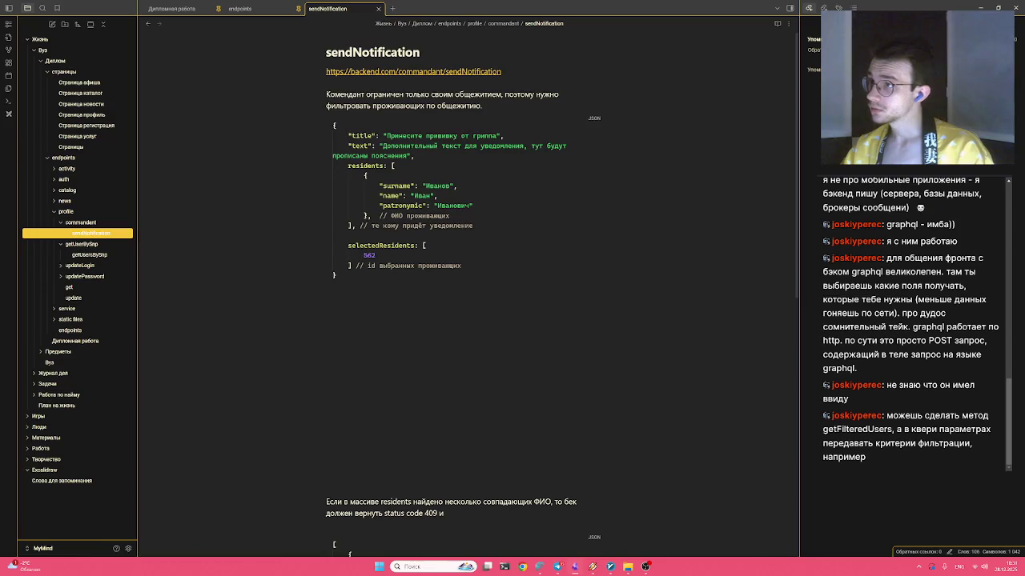
mouse_move(89, 223)
left_mouse_down()
mouse_move(73, 165)
mouse_move(68, 200)
left_mouse_up()
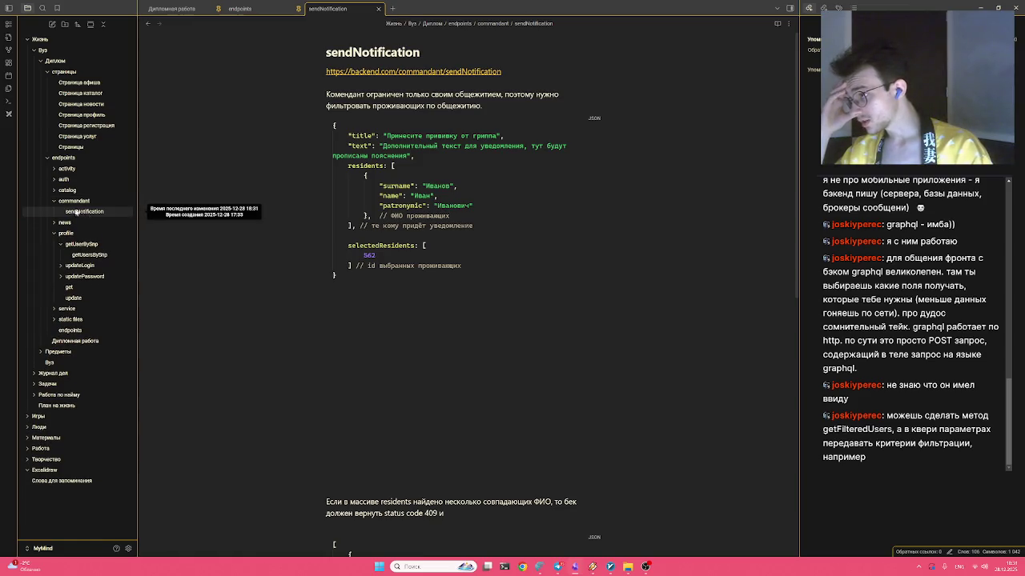
Select sendNotification in the file tree, then open the getUsersBySnp note
left_click(88, 213)
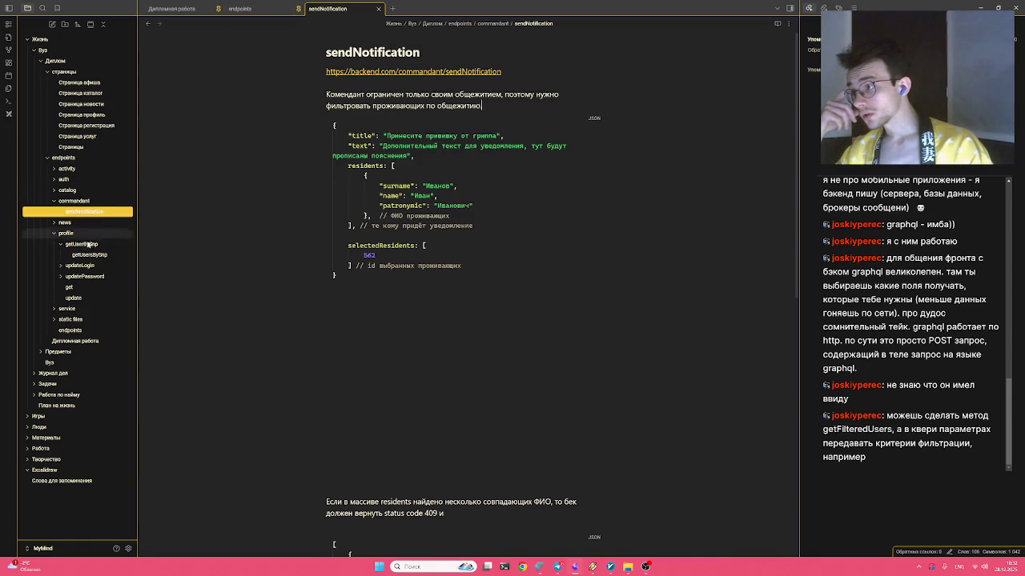
left_click(90, 256)
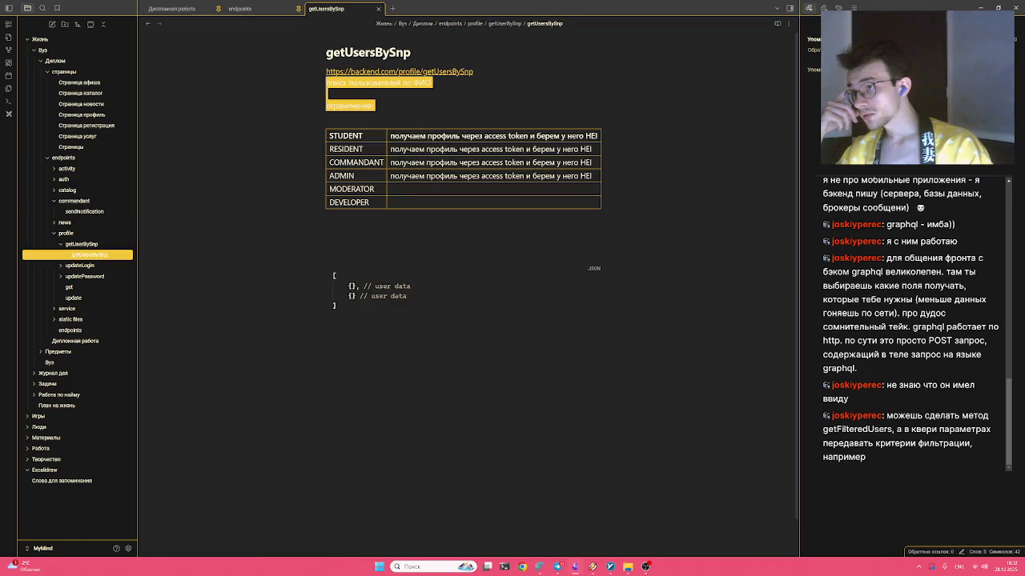
Extend the description to 'поиск пользователей по ФИО в своём вузе'
left_click(448, 83)
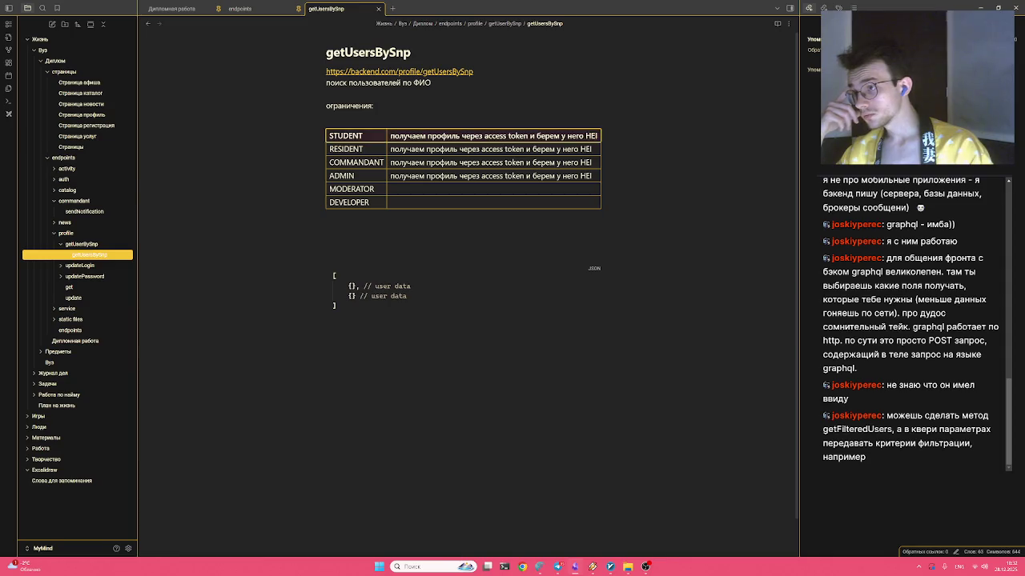
key("Down")
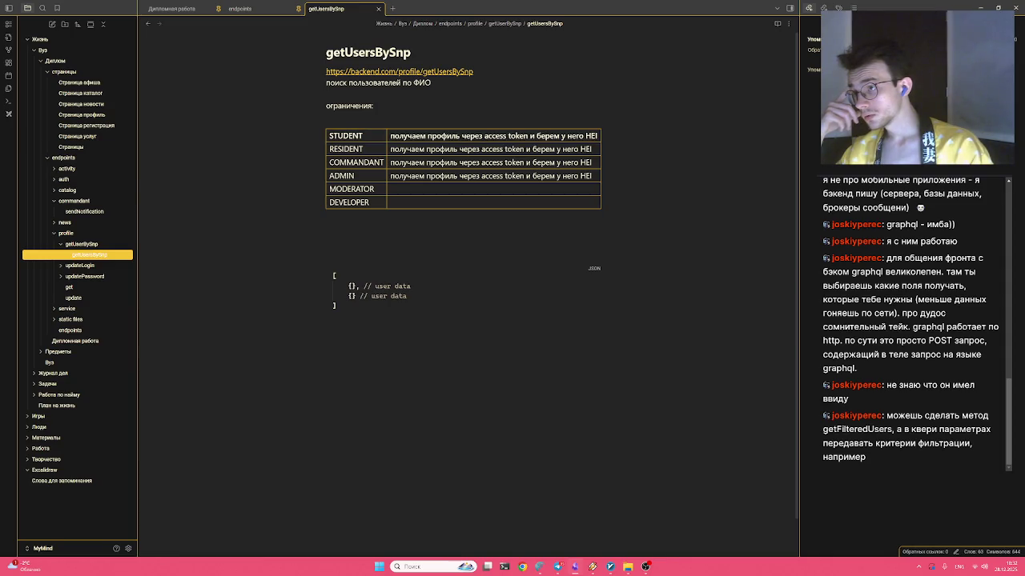
key("BackSpace")
type("d")
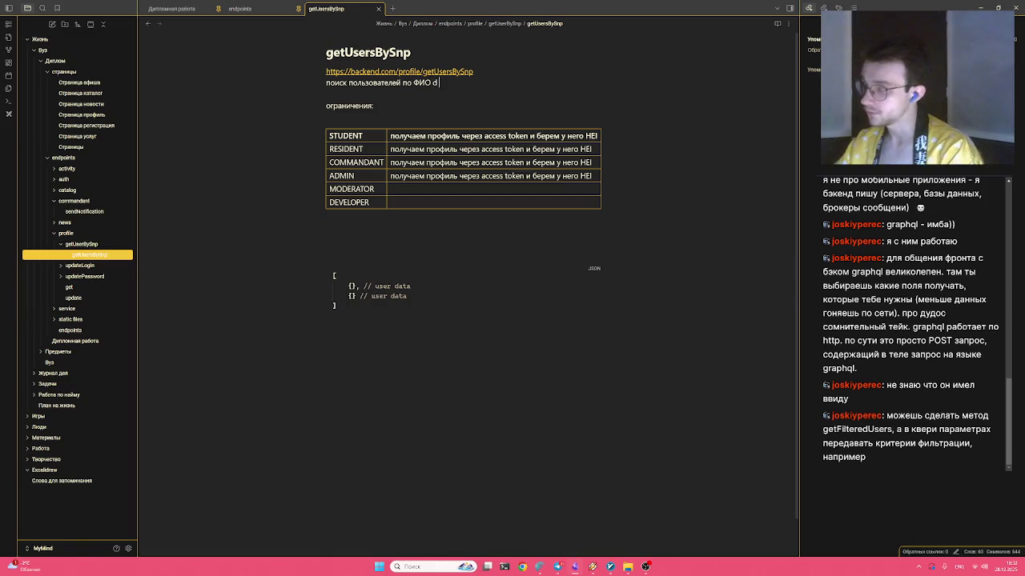
type(" dept")
key("BackSpace")
key("BackSpace")
key("BackSpace")
type("в вузе")
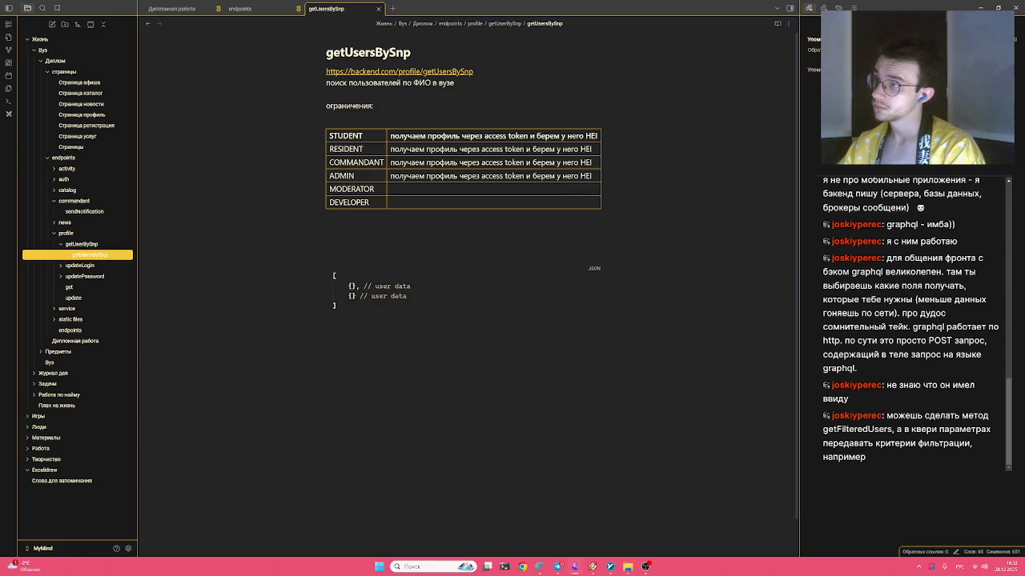
key("ctrl+Left")
type("своём")
Remove the extra blank lines above the JSON code block
key("Down")
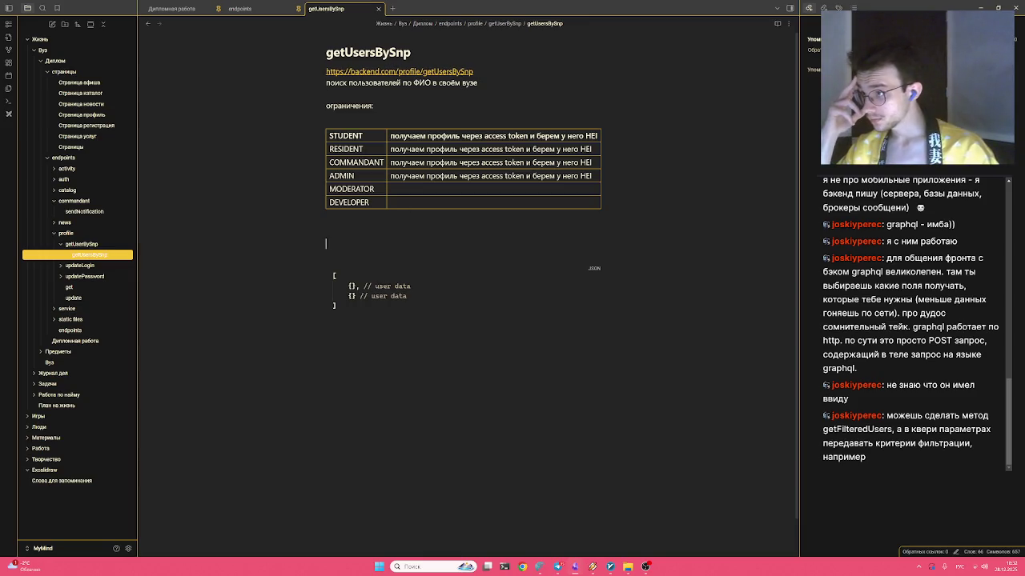
key("Delete")
key("Delete")
key("Delete")
key("Delete")
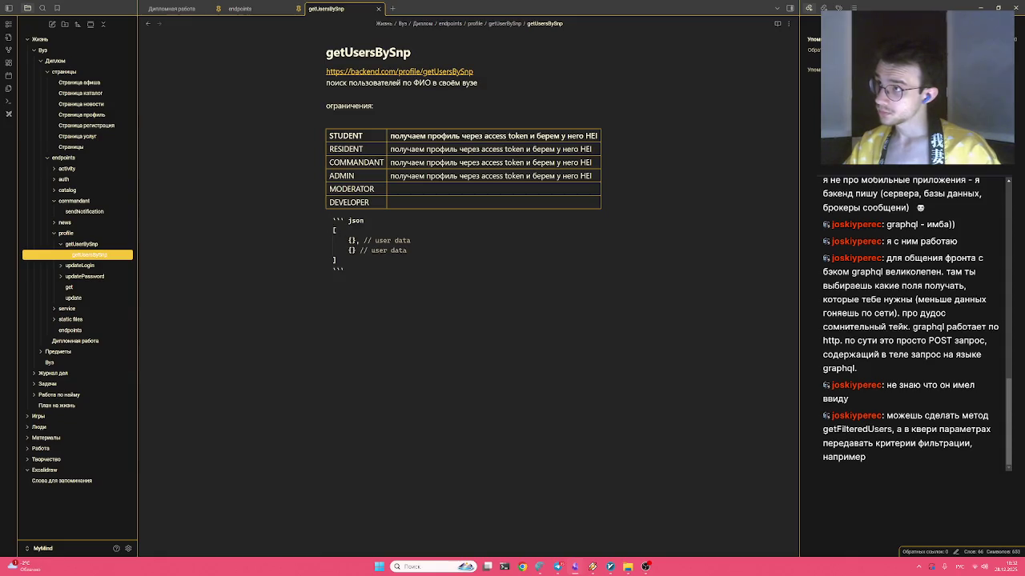
key("Up")
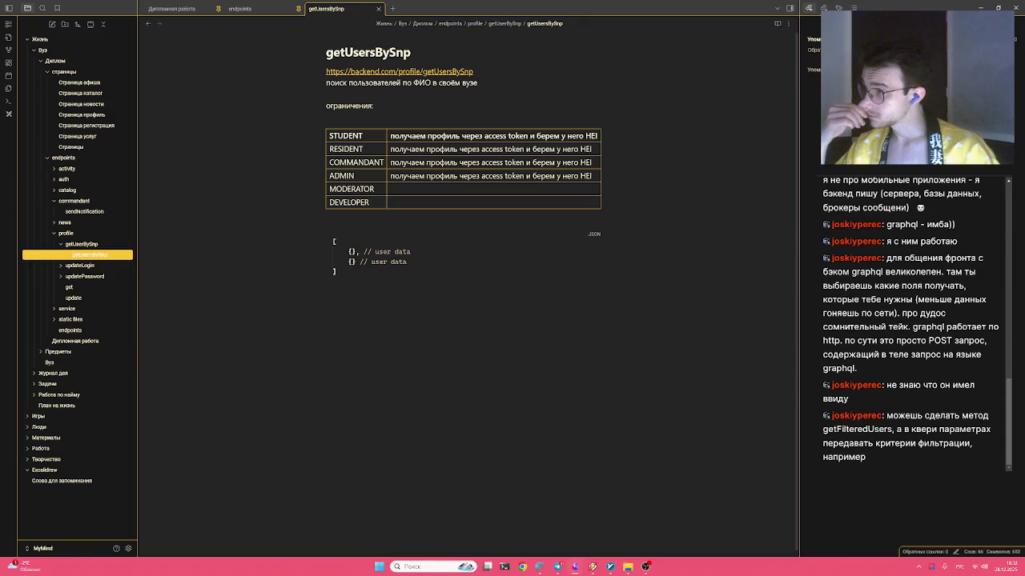
key("Up")
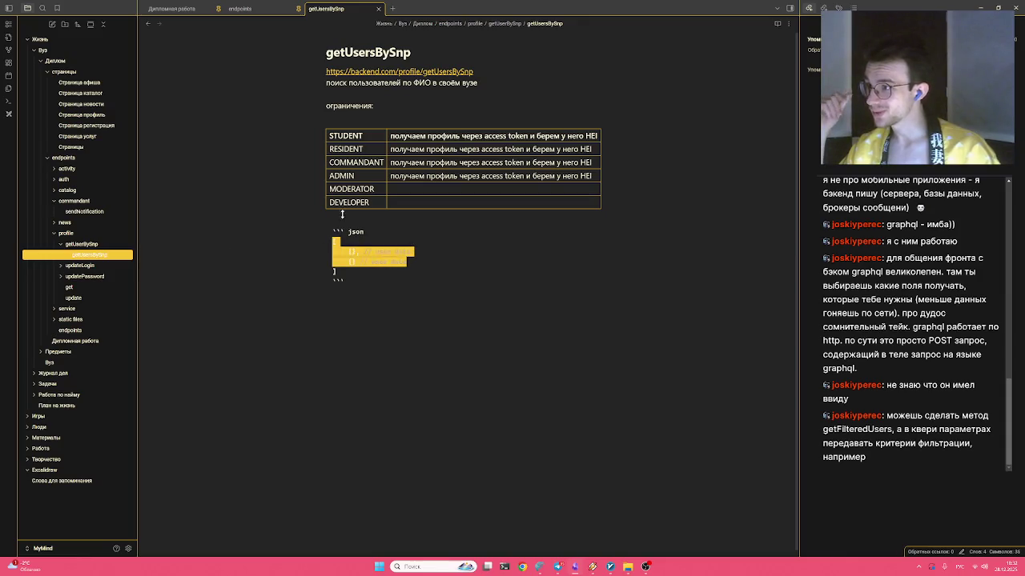
key("Return")
key("Return")
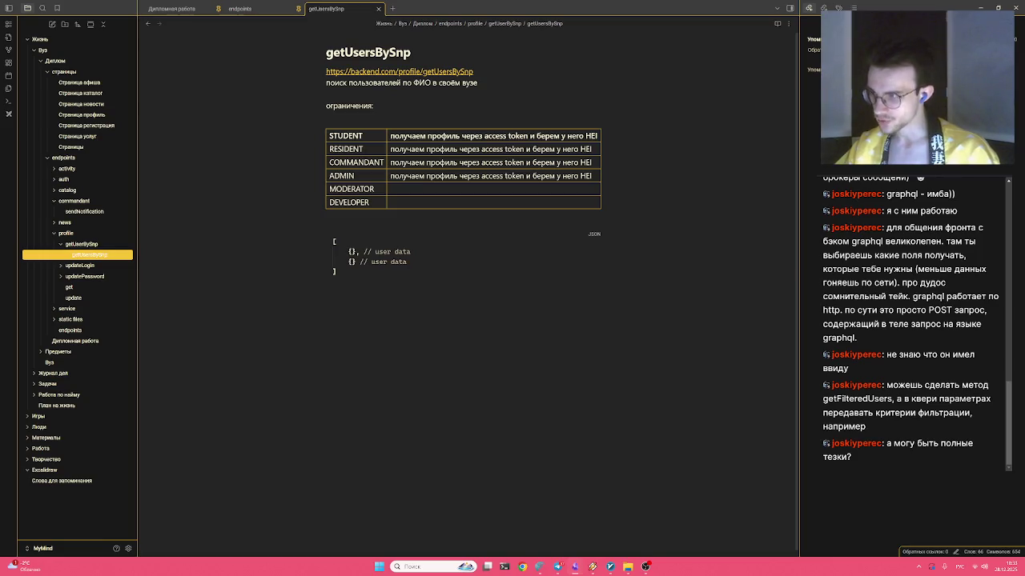
left_click(328, 116)
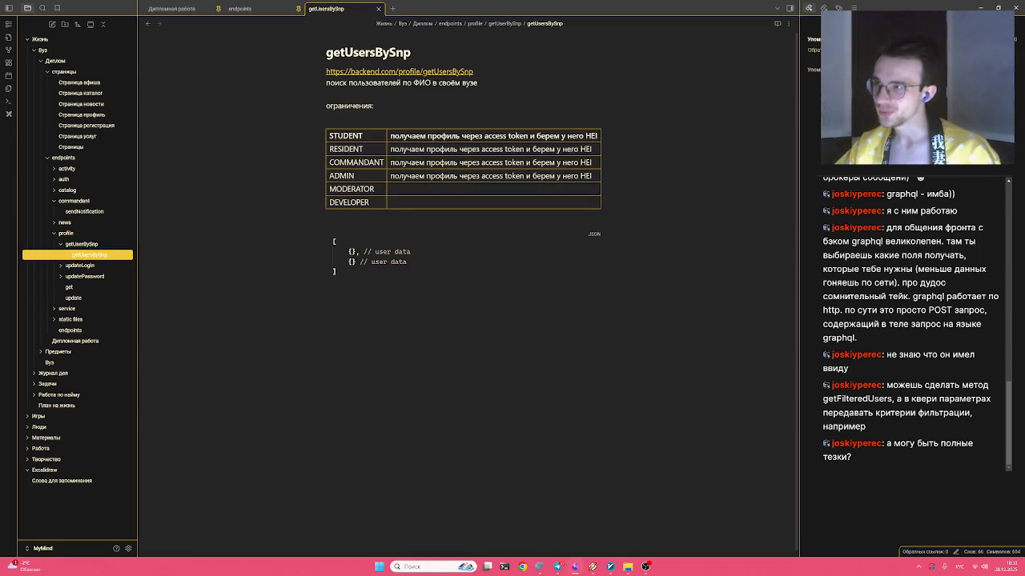
key("Up")
key("Up")
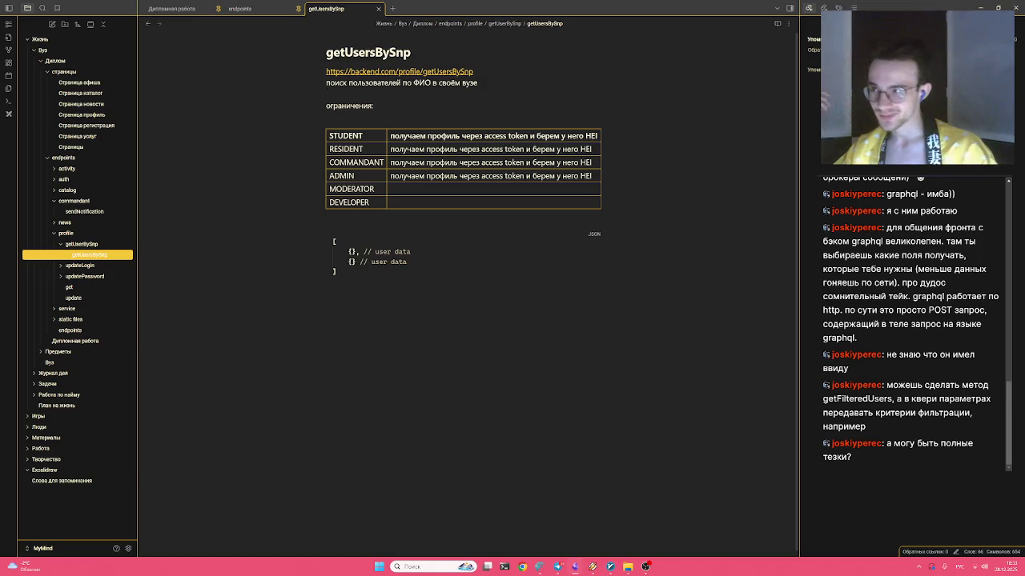
key("Down")
key("Down")
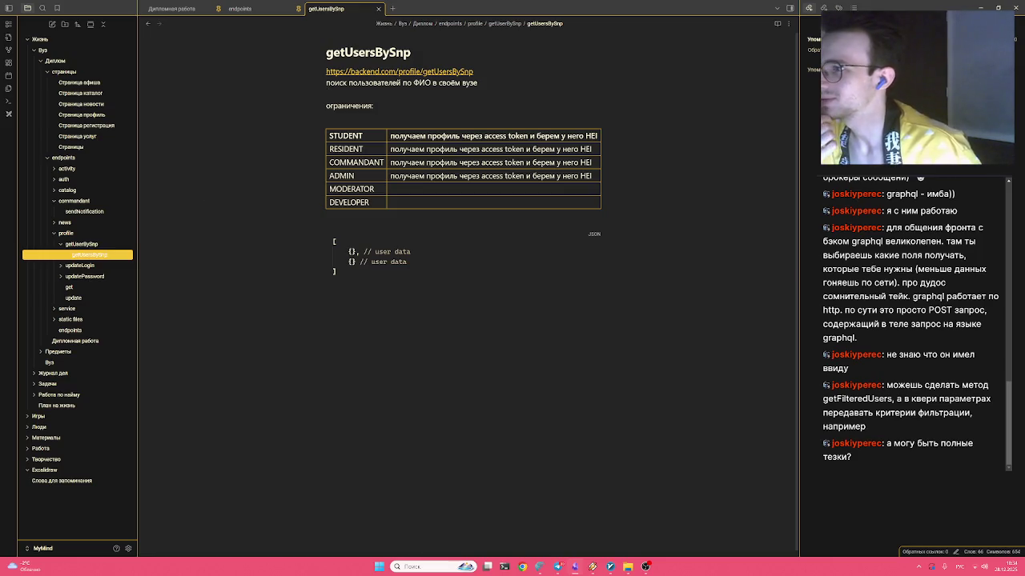
key("Down")
key("Down")
key("Up")
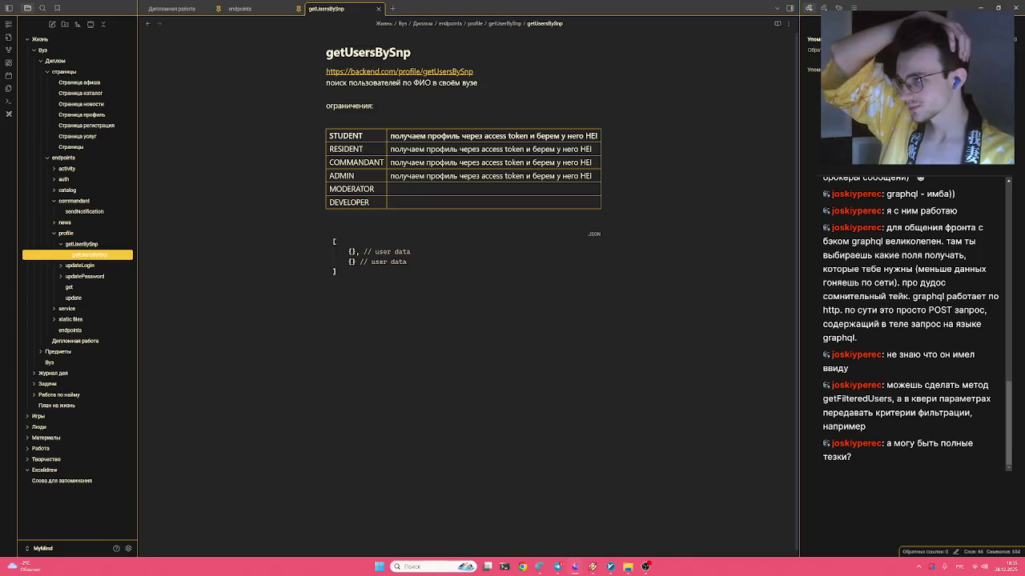
left_click_drag(420, 83, 476, 82)
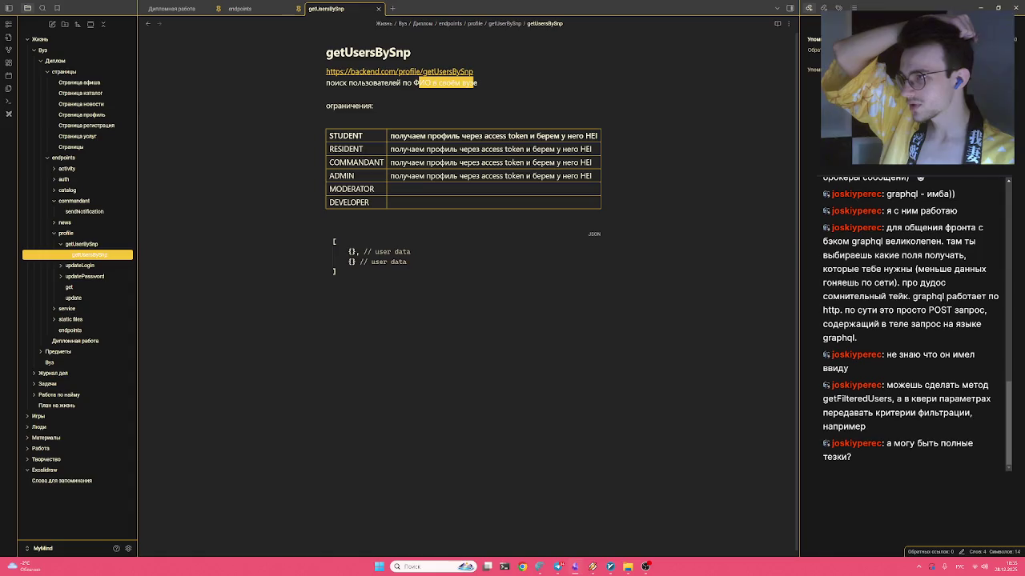
left_click(472, 94)
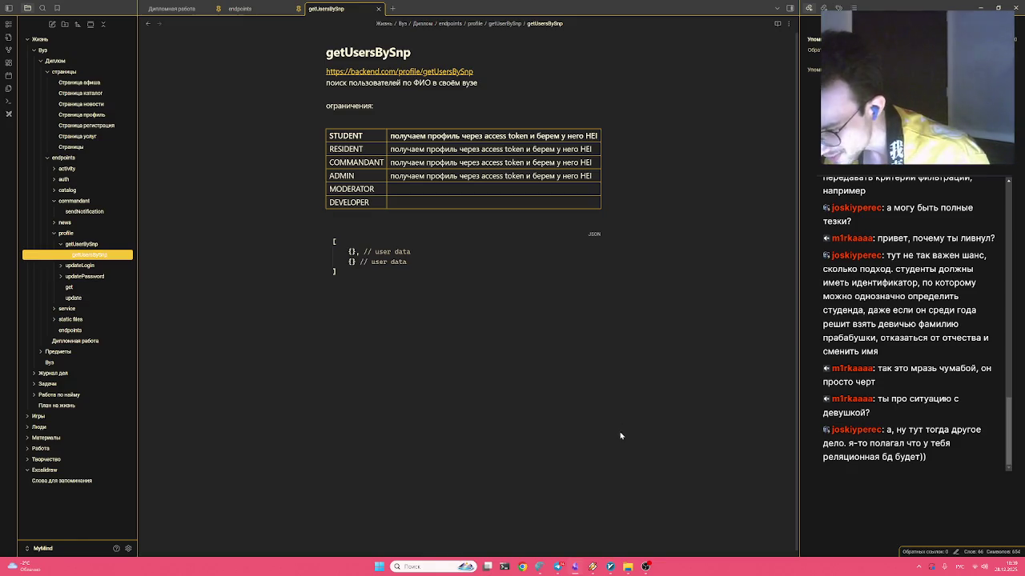
Jump to the end of the getUsersBySnp note, showing the JSON block as raw markdown
key("ctrl+End")
key("shift+Up")
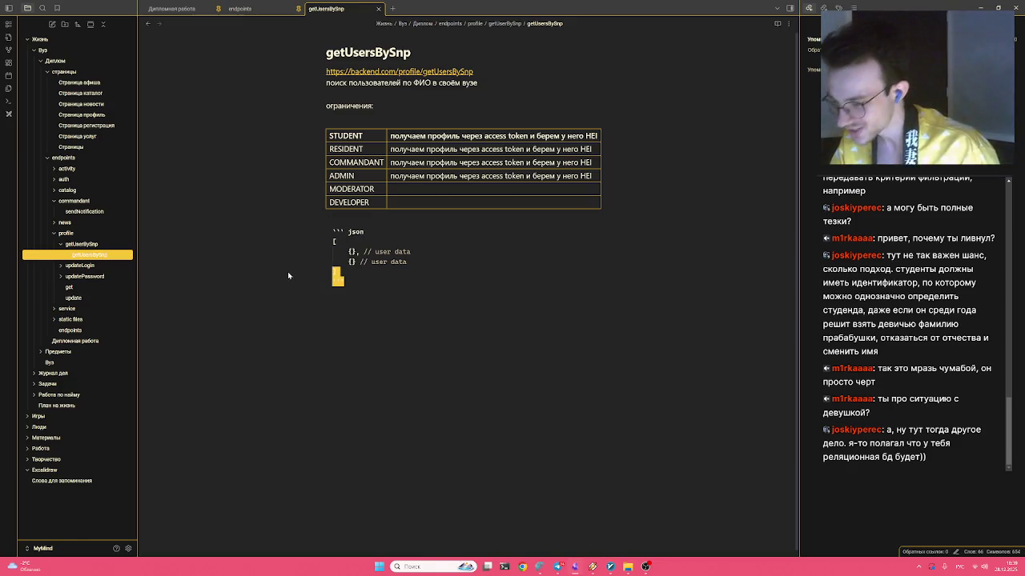
key("shift+Up")
key("shift+Up")
key("shift+Up")
key("shift+Up")
key("shift+Up")
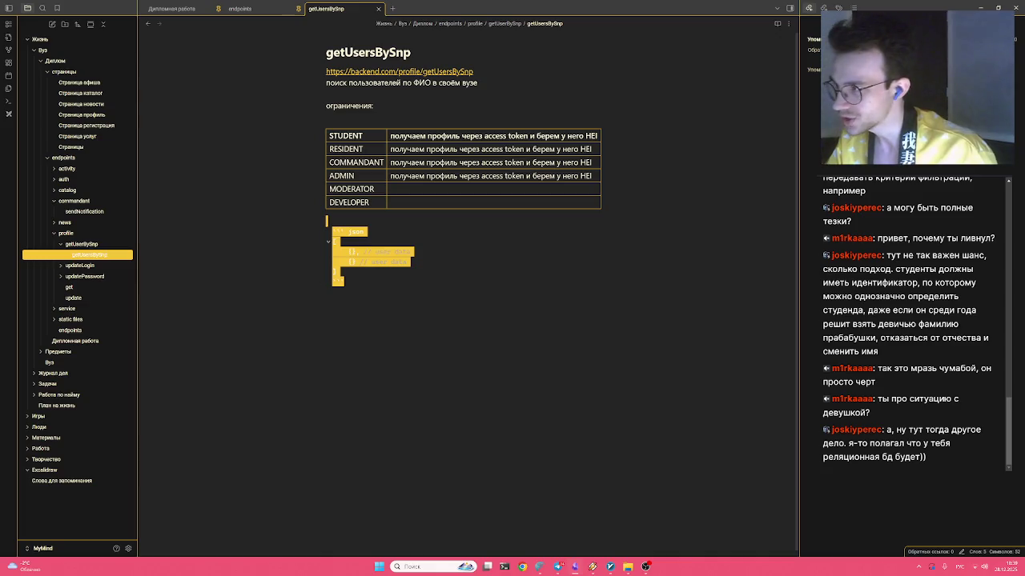
key("Left")
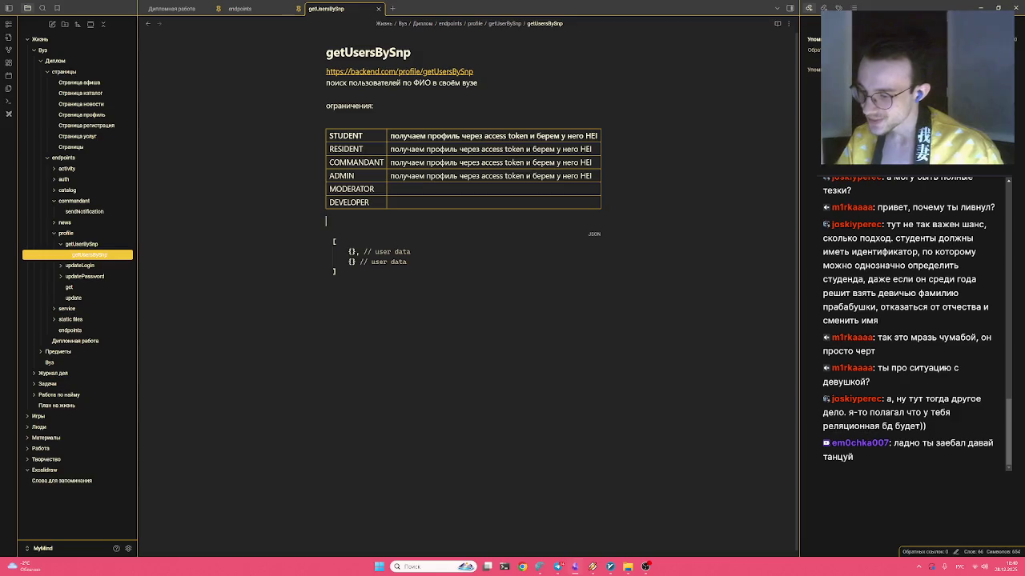
left_click(224, 127)
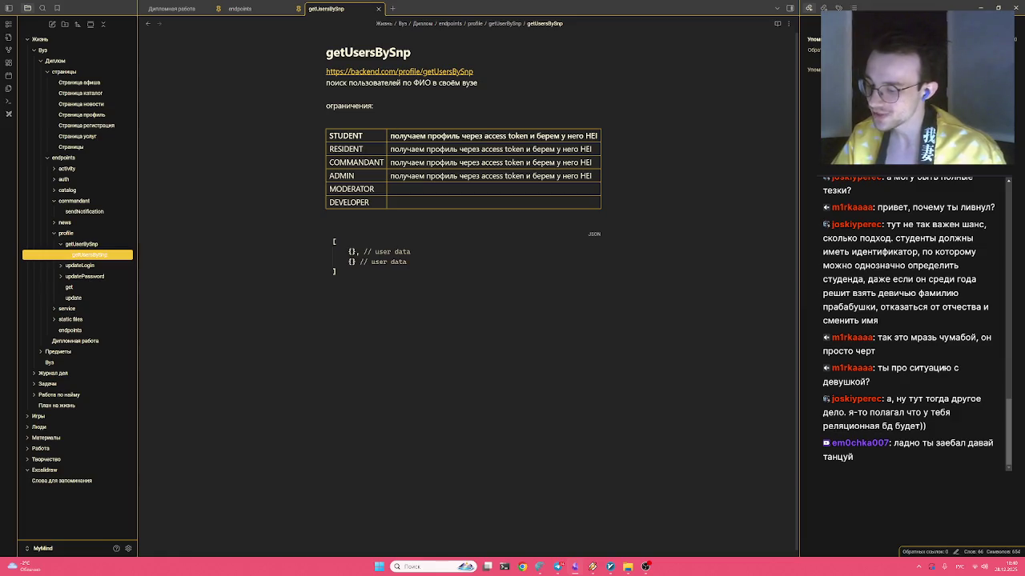
left_click(559, 568)
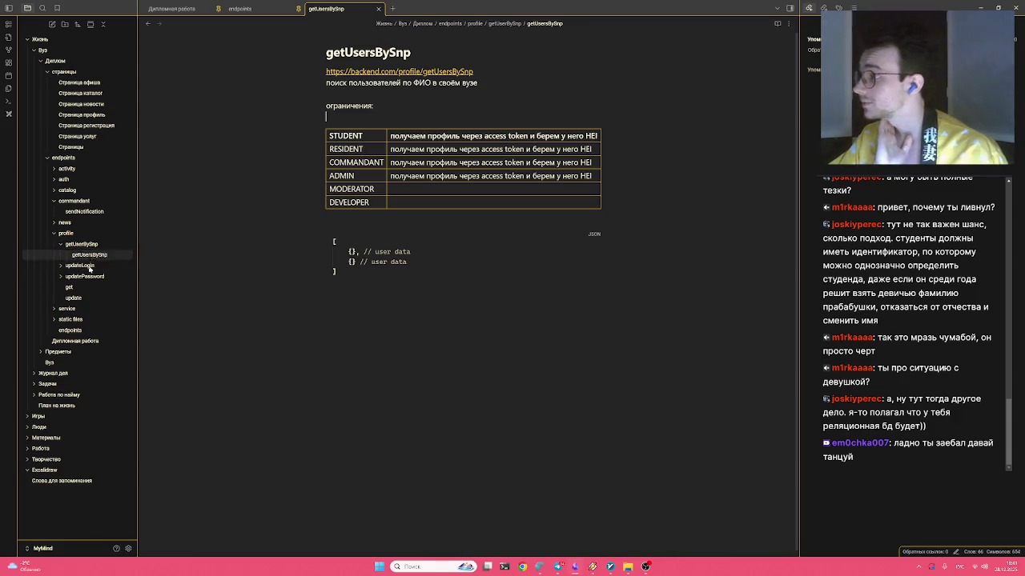
Review the residents and selectedResidents blocks in the sendNotification note
left_click(84, 211)
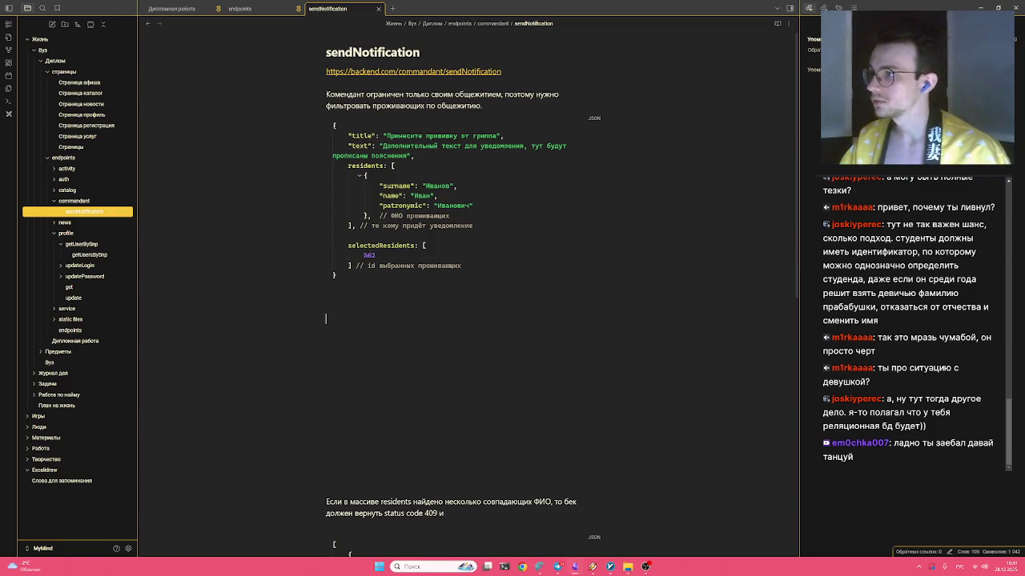
left_click(345, 166)
left_click(344, 166)
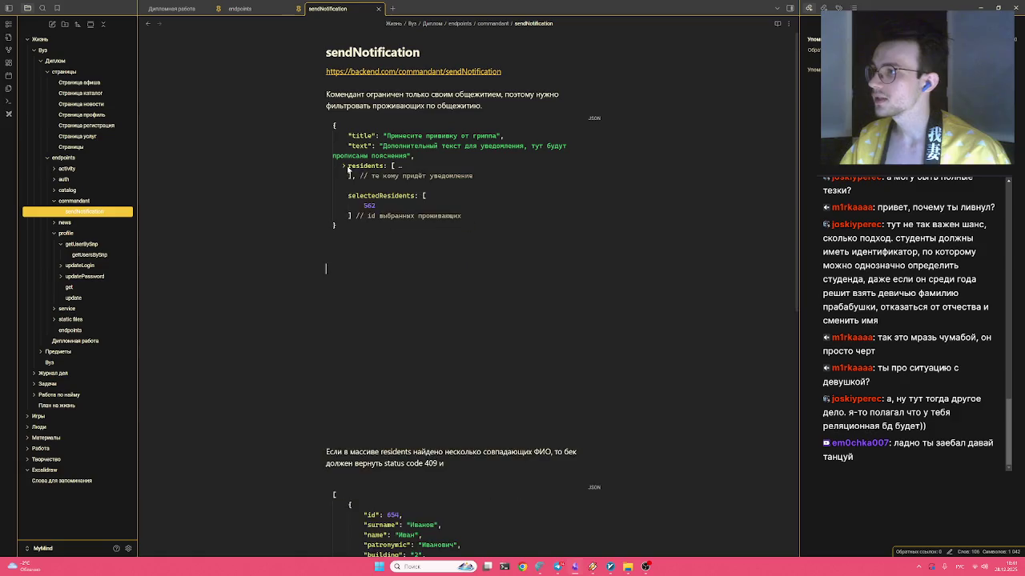
mouse_move(348, 165)
left_mouse_down()
mouse_move(347, 235)
mouse_move(474, 226)
left_mouse_up()
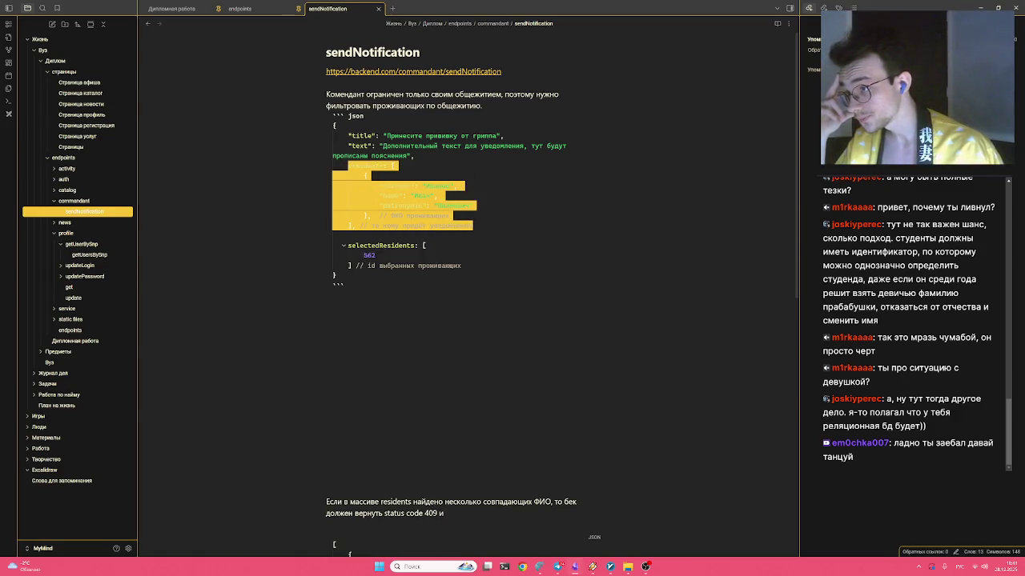
left_click(345, 246)
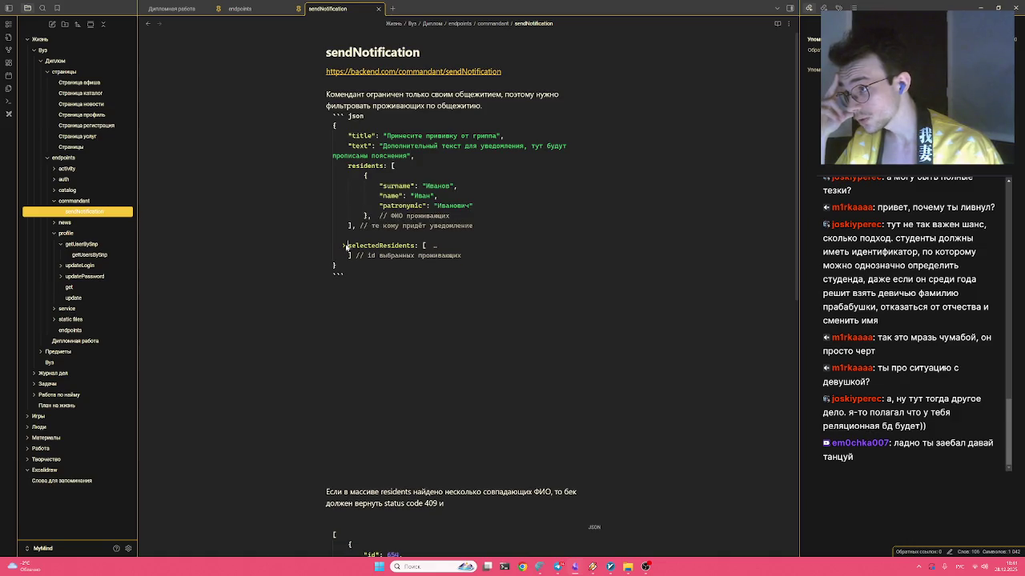
mouse_move(349, 245)
left_mouse_down()
mouse_move(360, 265)
mouse_move(461, 266)
left_mouse_up()
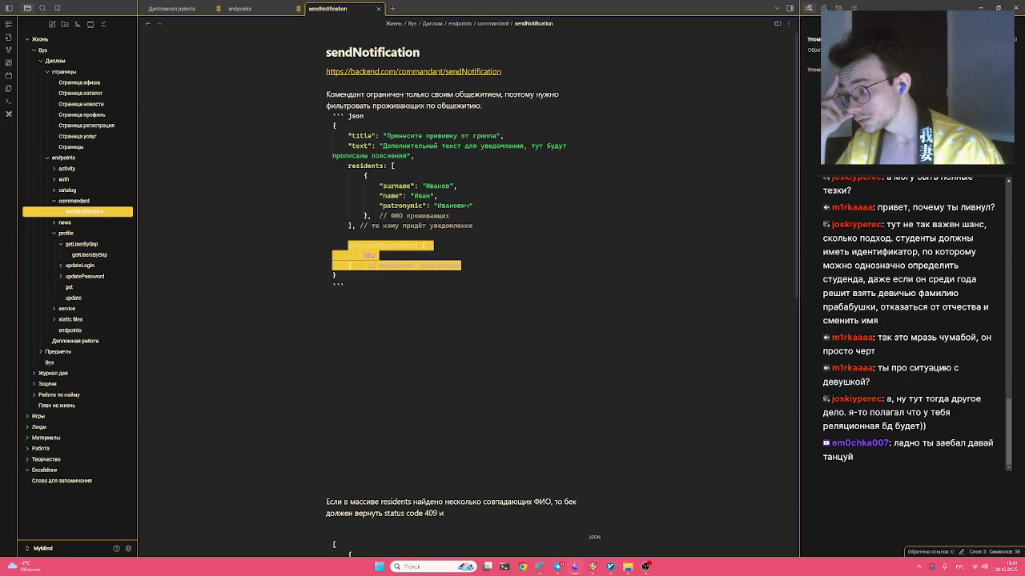
Rename the getUserBySnp folder to getUsersBySnp and open the getUsersBySnp note
right_click(84, 250)
left_click(117, 396)
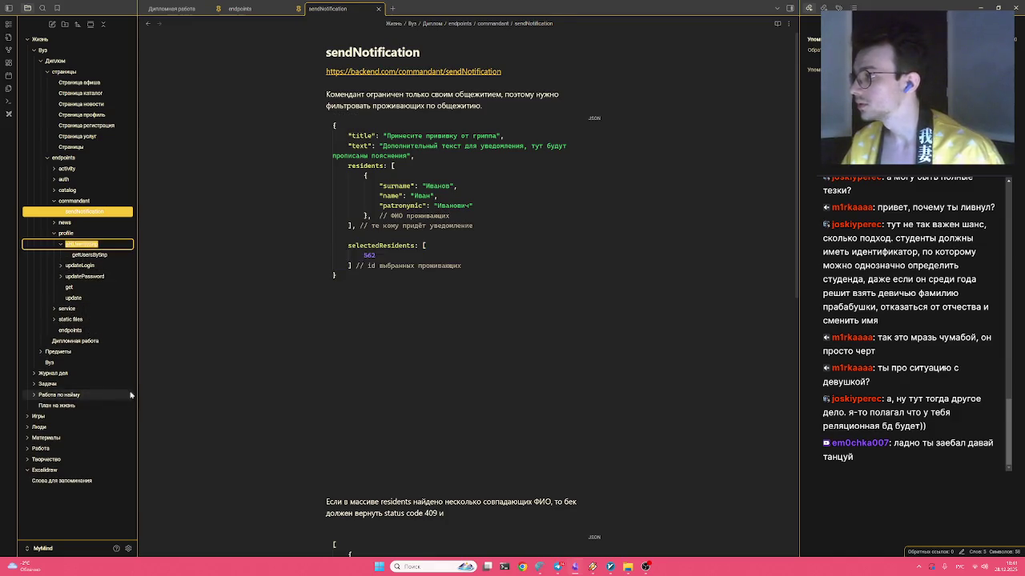
key("Left")
type("s")
key("Return")
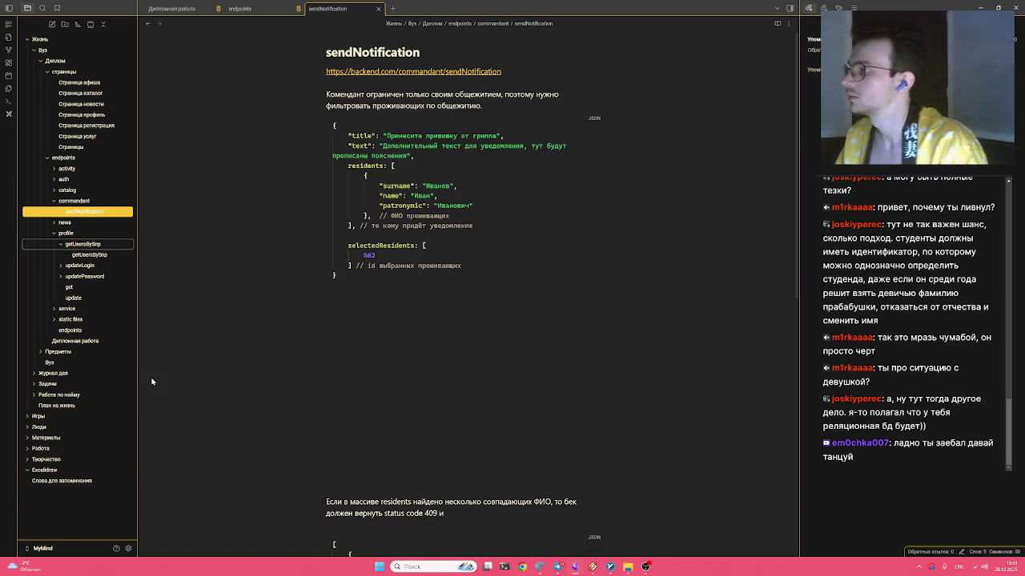
left_click(88, 254)
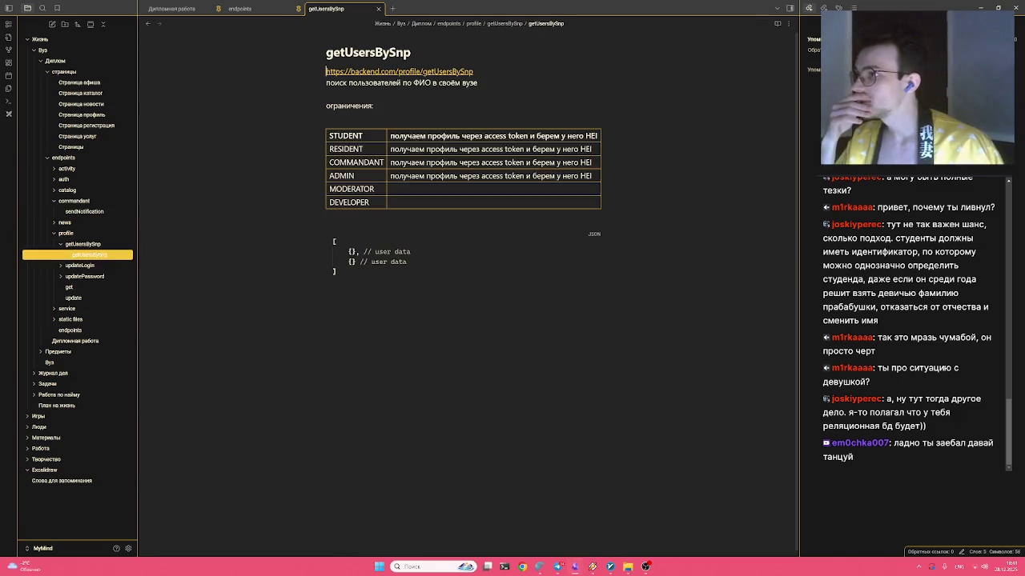
Add a json code block below the table and label the response example 'return'
left_click(344, 222)
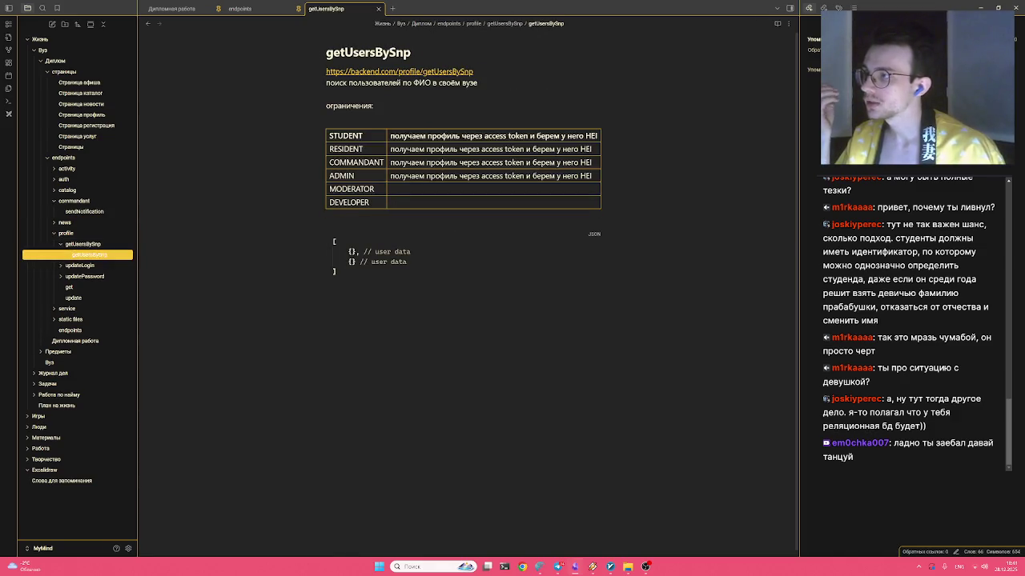
key("Return")
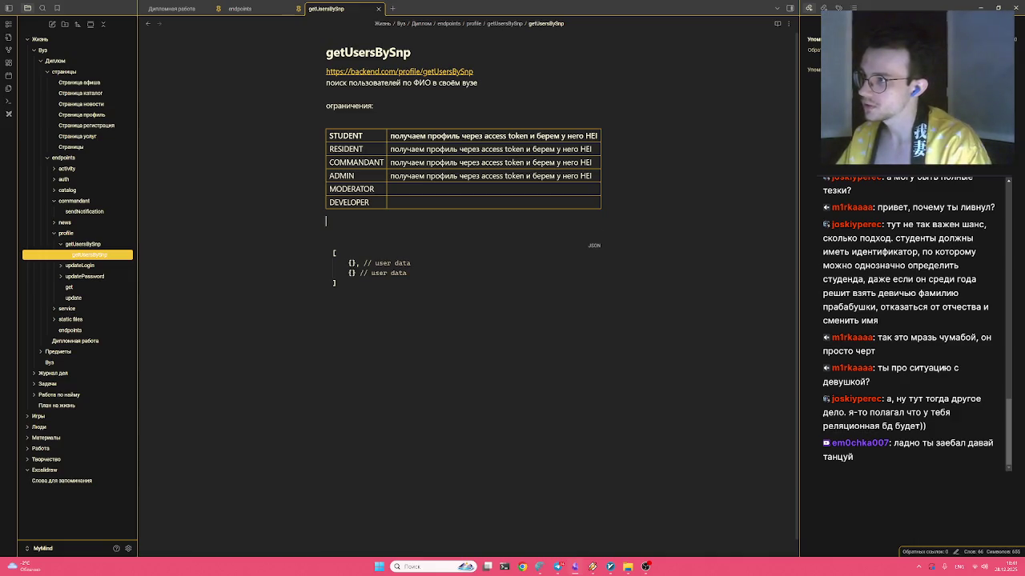
type("```json")
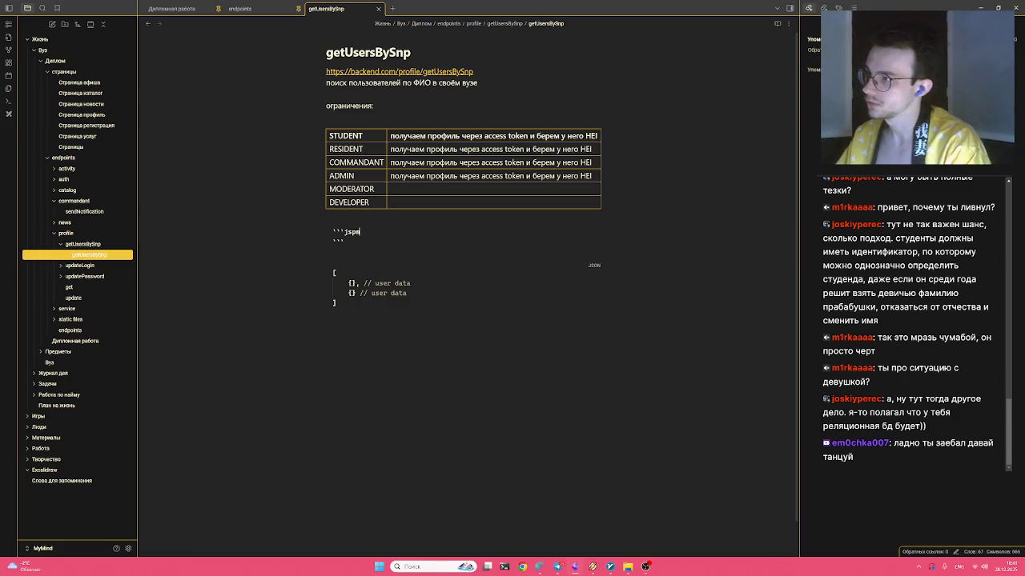
key("Down")
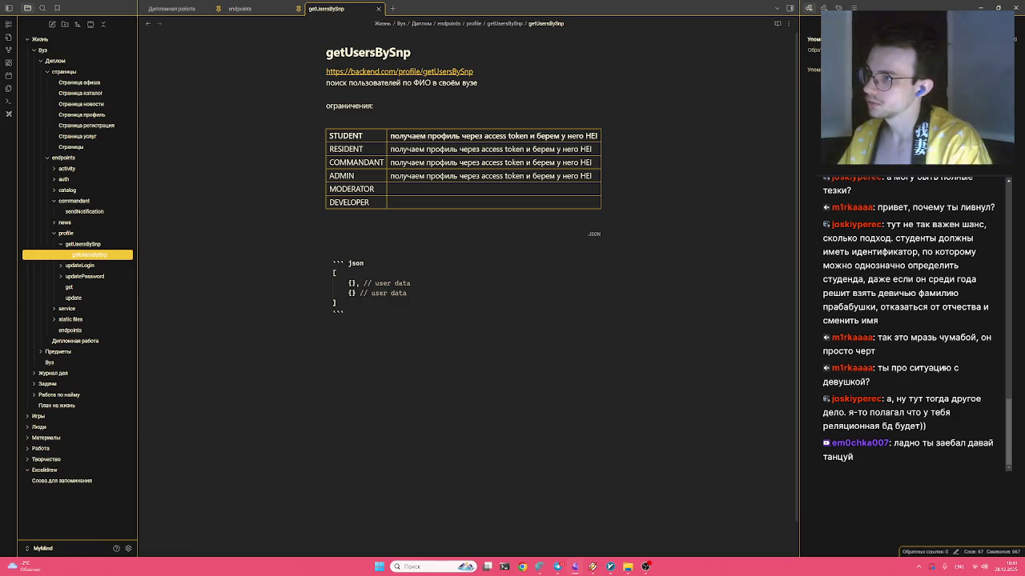
key("Up")
type("return")
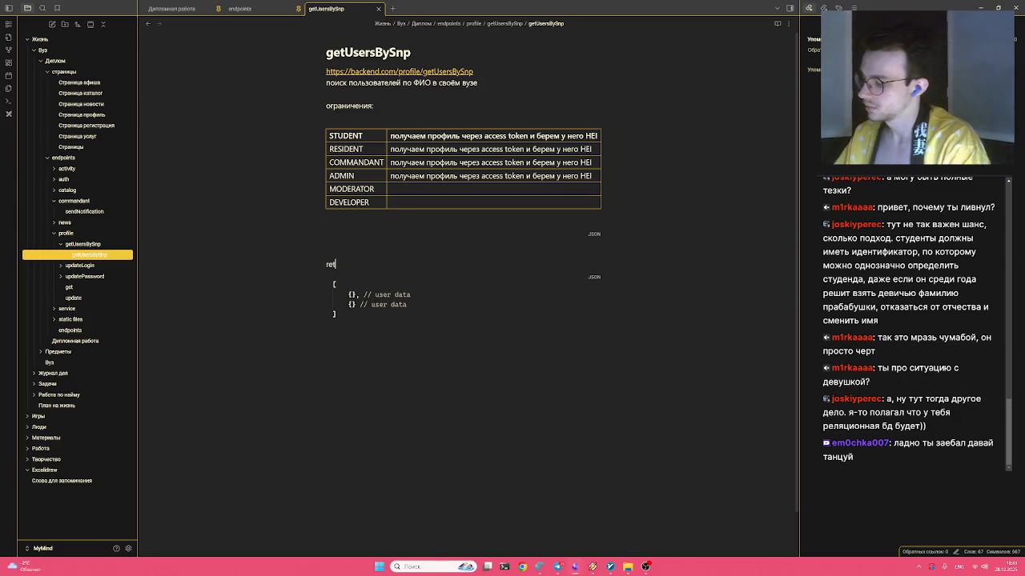
Fill the new json block with an empty array in square brackets
left_click(347, 232)
key("Return")
type("{")
key("Return")
key("Return")
key("BackSpace")
key("BackSpace")
key("BackSpace")
type("[")
key("Return")
type("]")
key("Return")
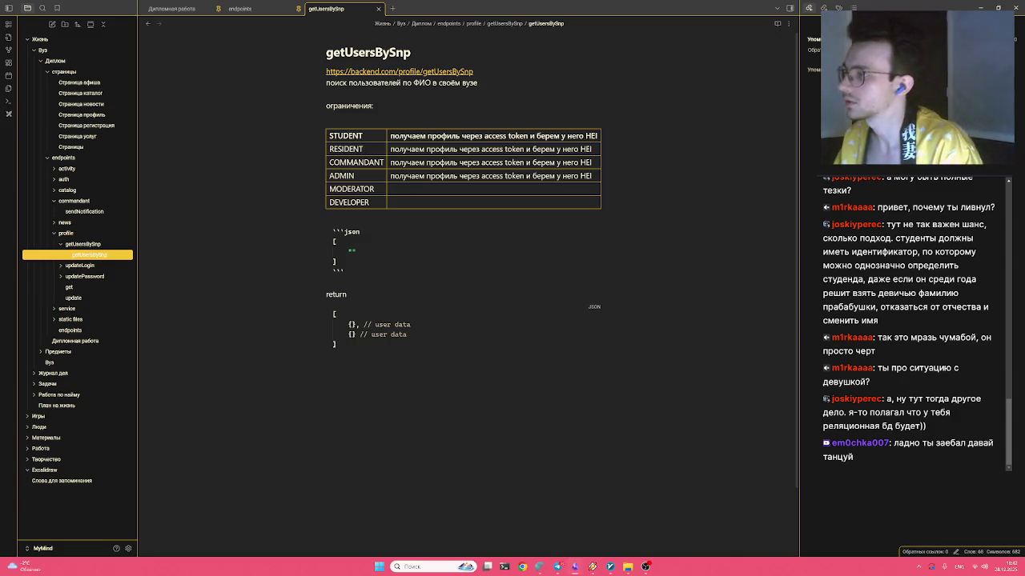
Build a person object in the request array with sample surname and name values
type("{")
key("Return")
key("shift+Home")
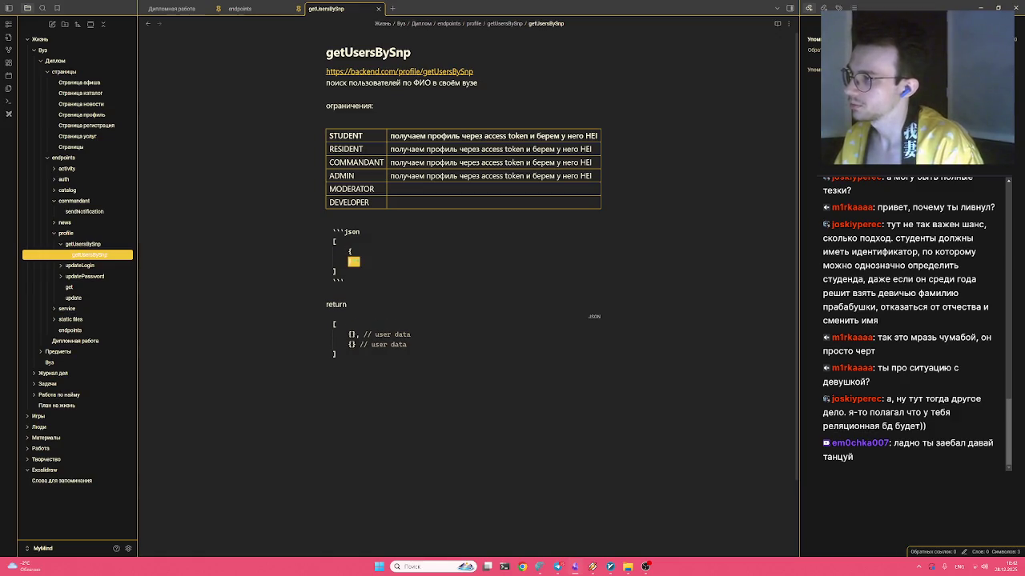
type("\"\"")
key("Return")
type("}")
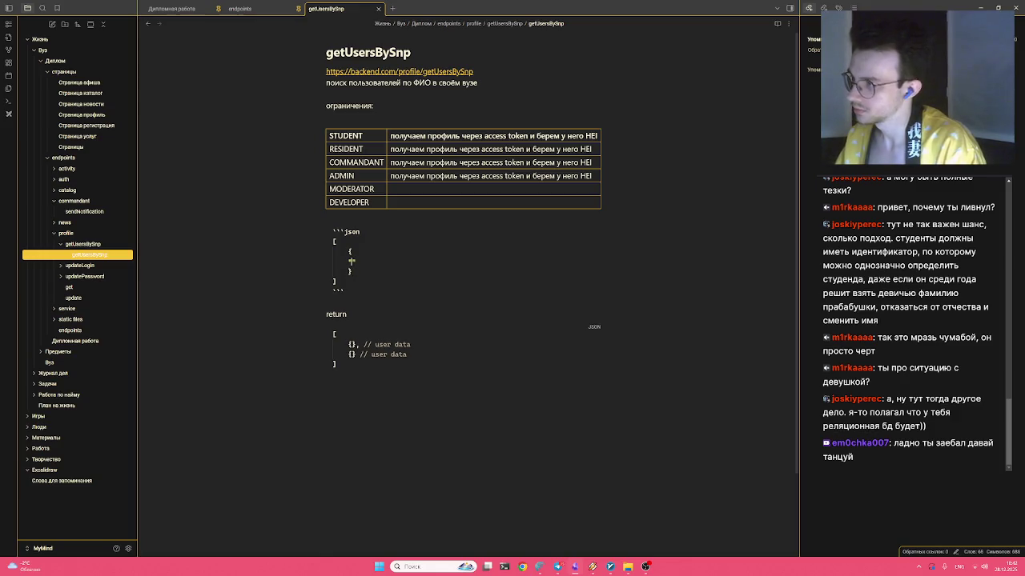
type("\"\"")
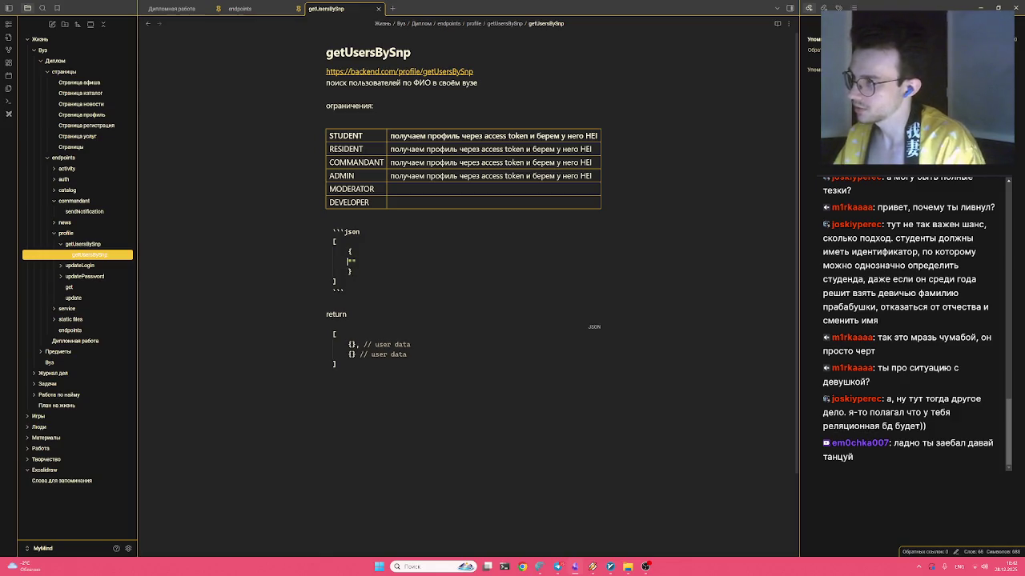
type("name")
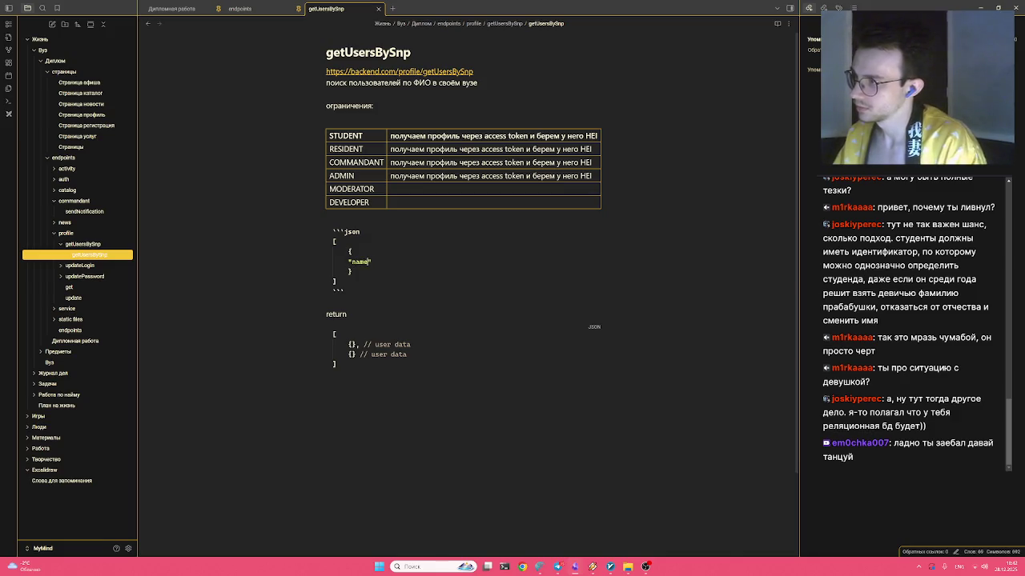
key("ctrl+v")
key("ctrl+v")
double_click(358, 262)
type("surname")
type(" :,")
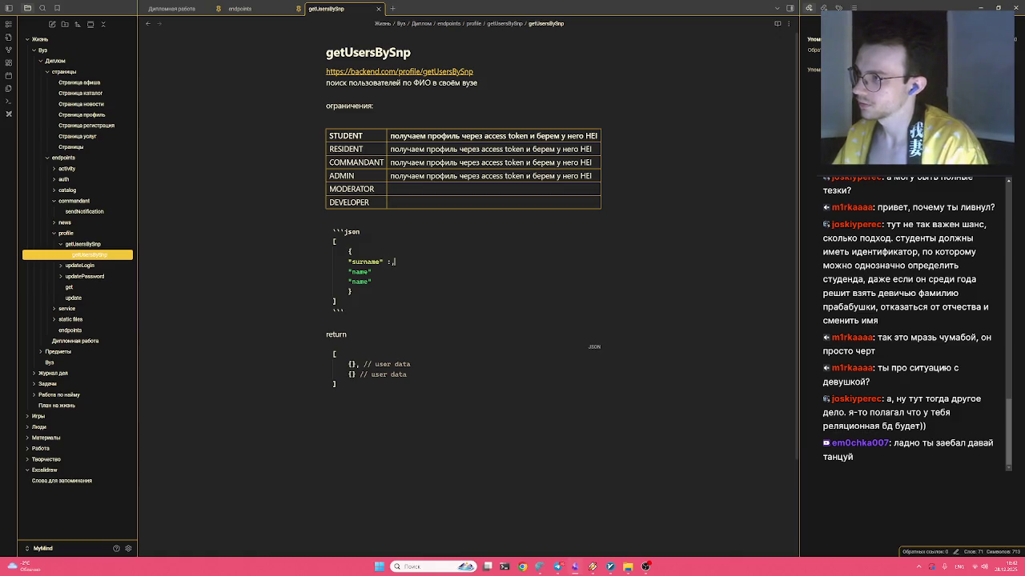
type("\"")
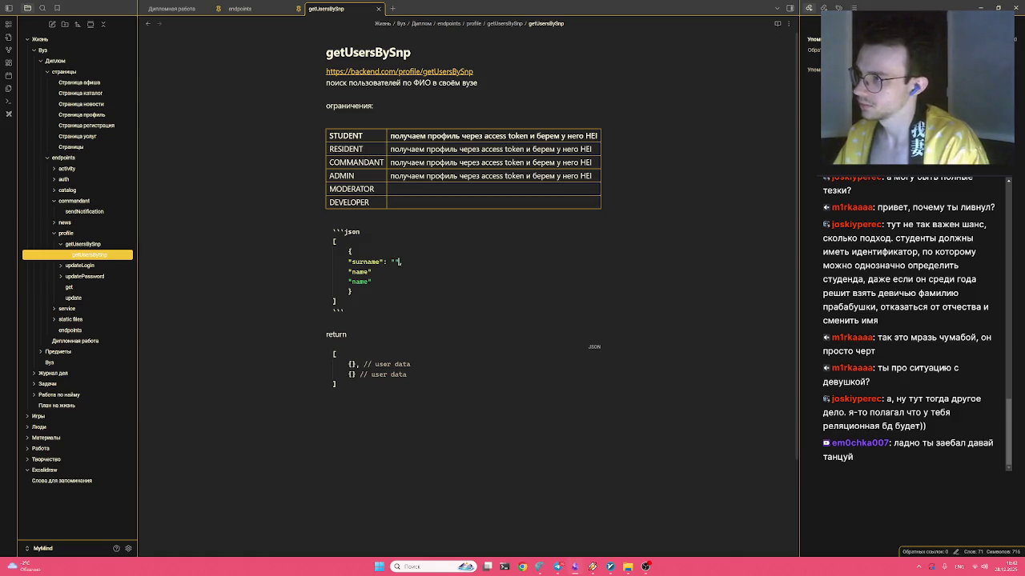
type("Дл")
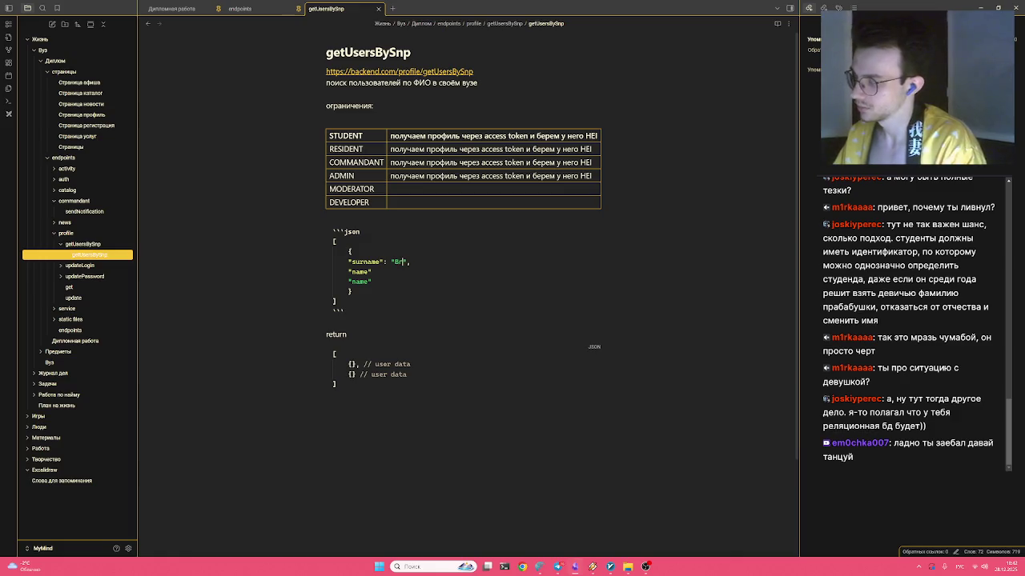
type("има ")
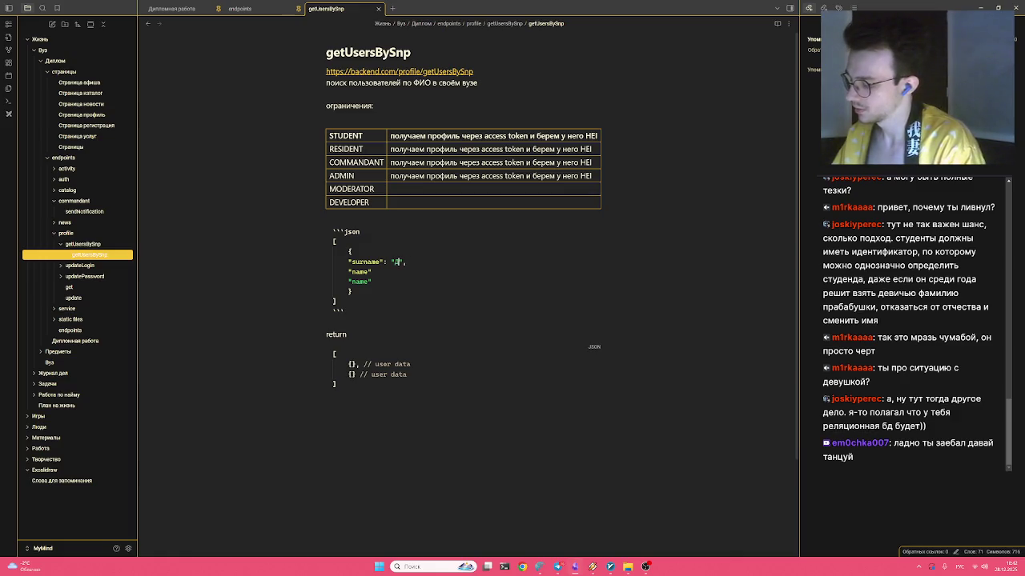
type("Ди")
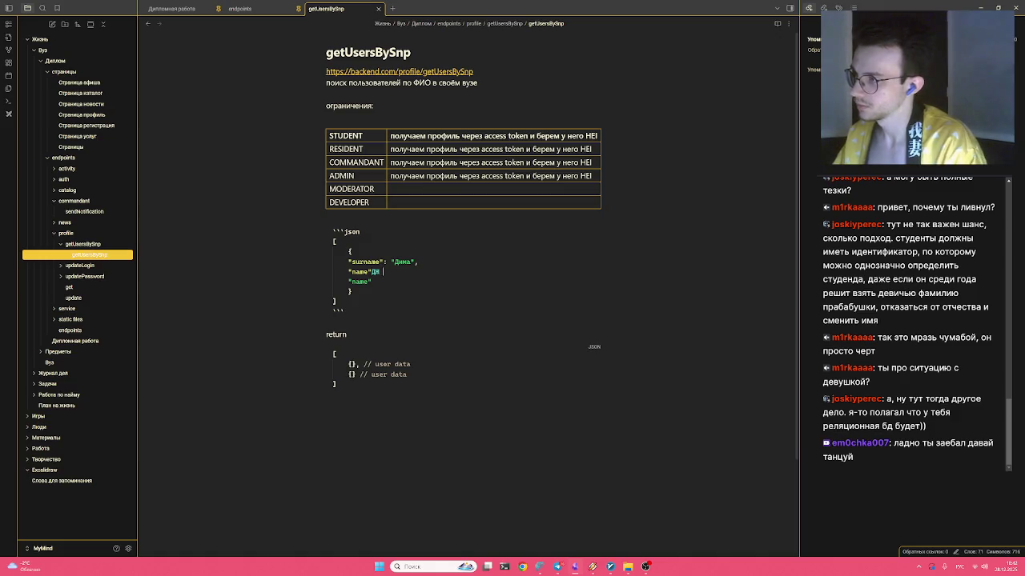
key("BackSpace")
key("BackSpace")
key("BackSpace")
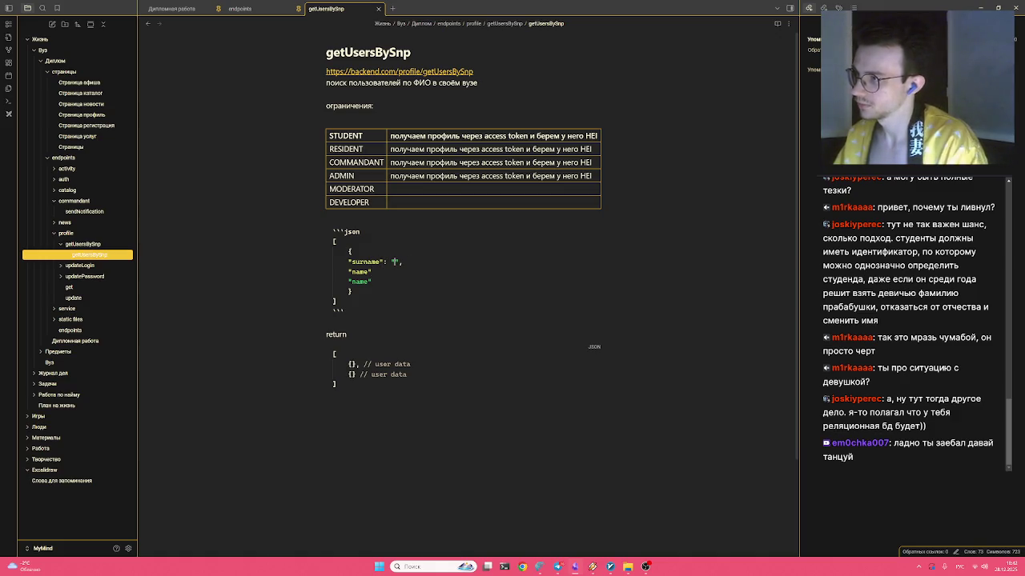
type("Гриньков")
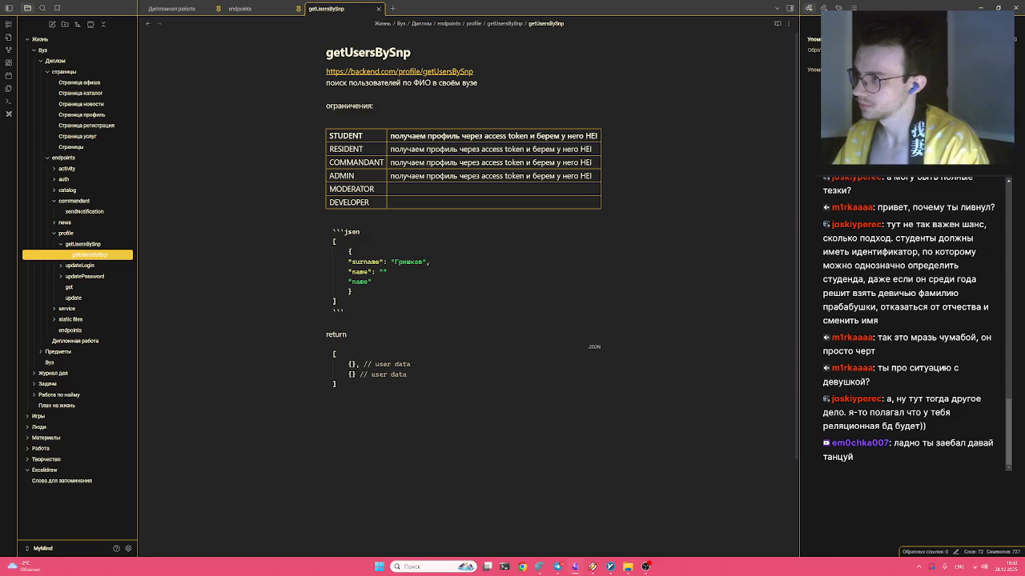
type("Дмитрий")
key("BackSpace")
key("alt+shift")
type(",,")
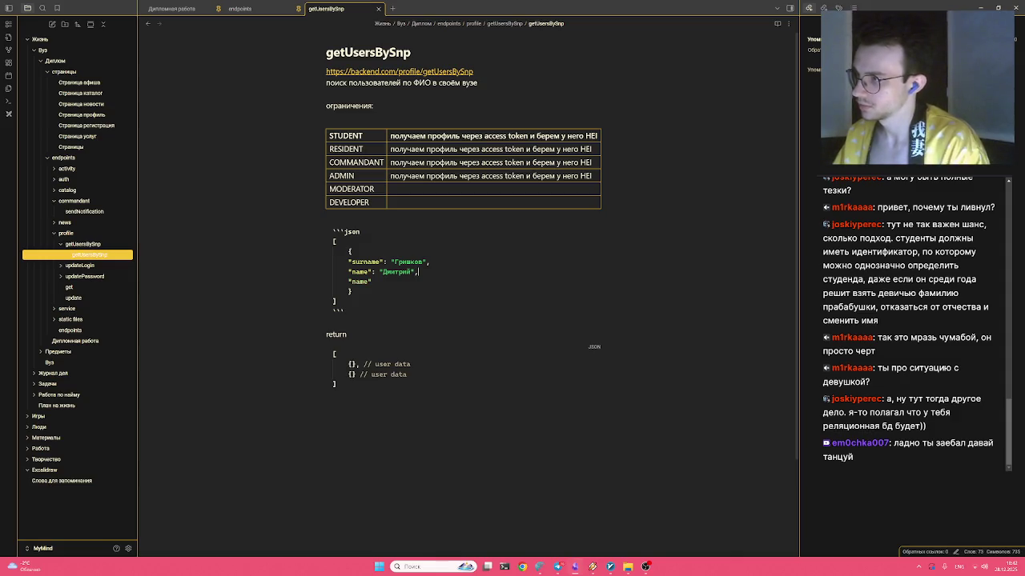
Enter a sample patronymic in Russian and indent the three name fields one level deeper
key("BackSpace")
key("BackSpace")
key("BackSpace")
type("patronim")
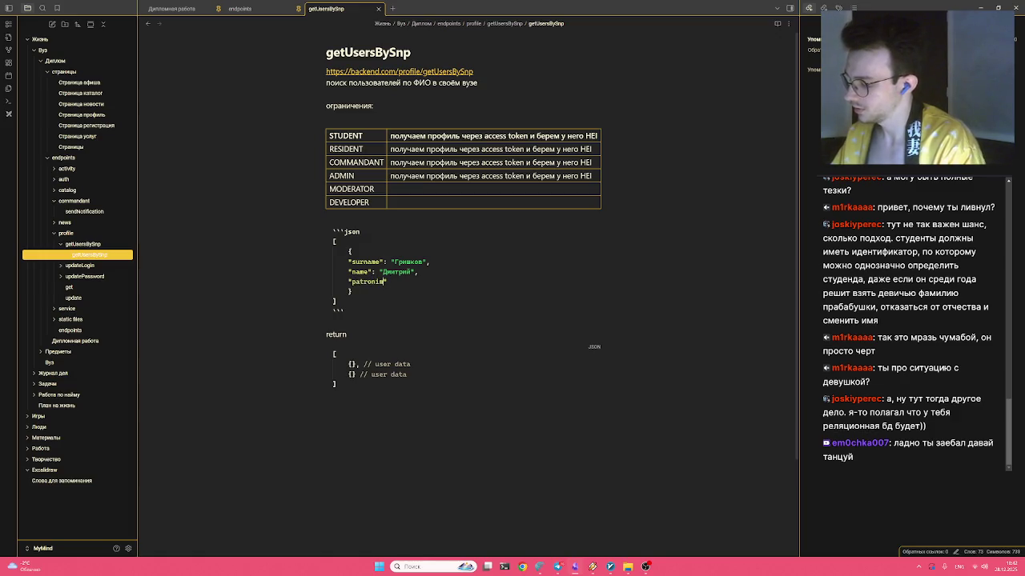
type("yc\": \"")
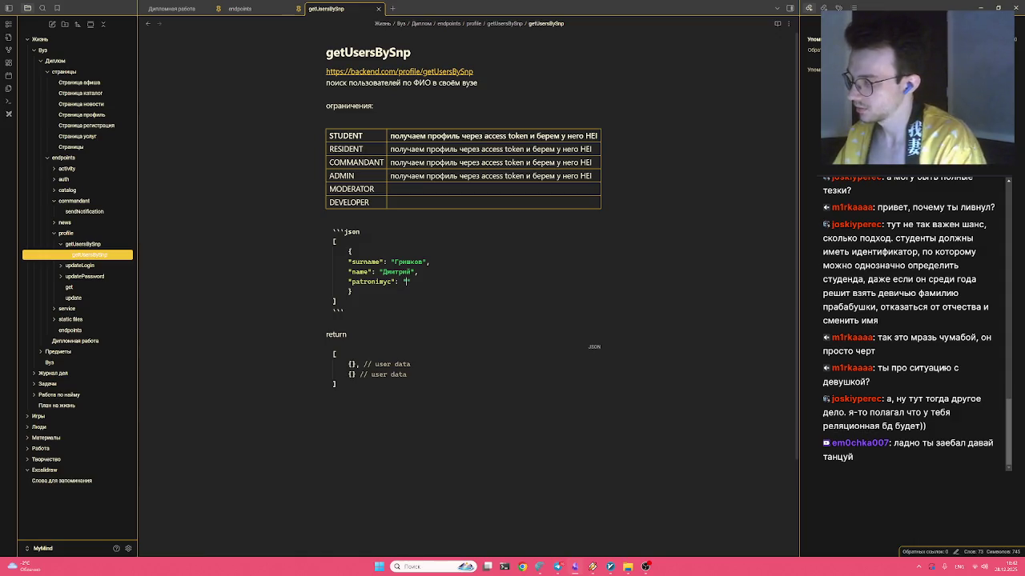
type("Fktr")
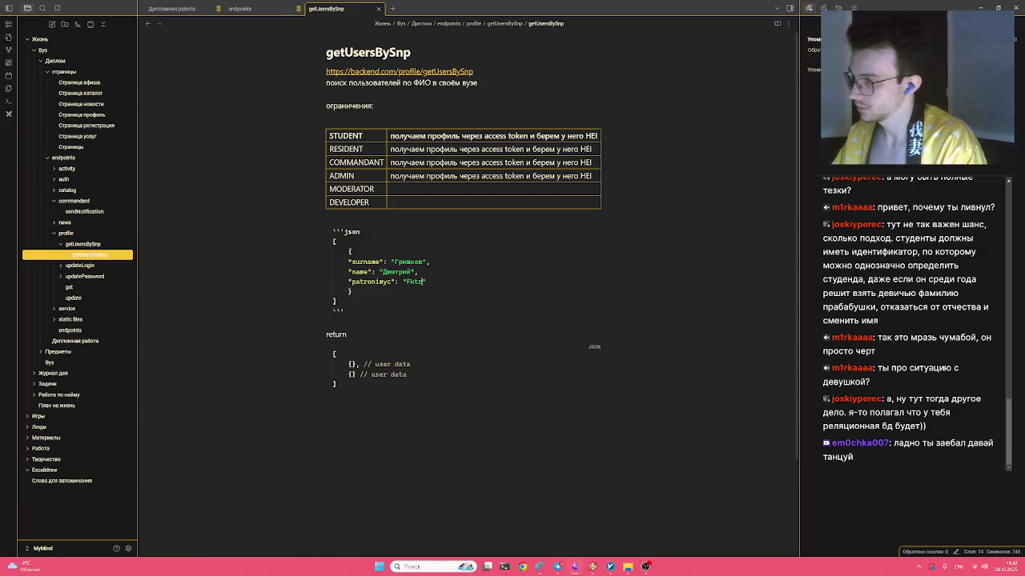
key("BackSpace")
key("BackSpace")
key("BackSpace")
key("alt+shift")
type("Александ")
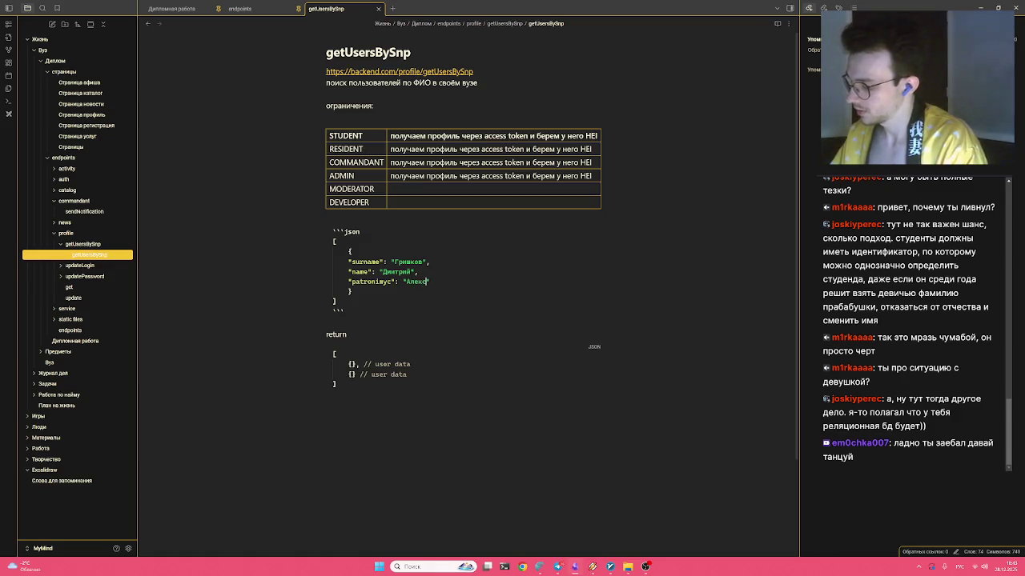
type("рович")
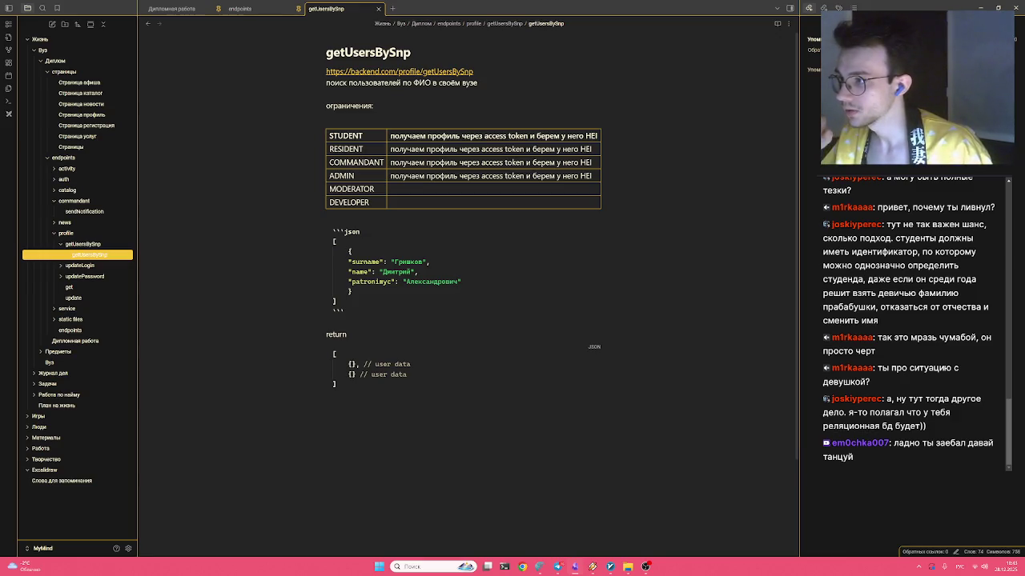
key("shift+Up")
key("shift+Up")
key("Tab")
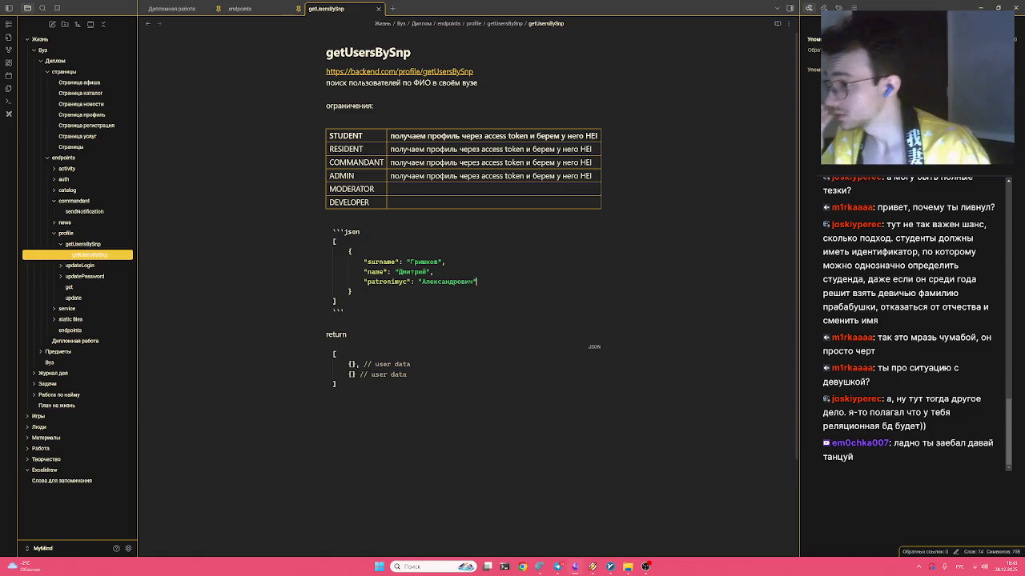
key("shift+Up")
key("shift+Up")
key("shift+Home")
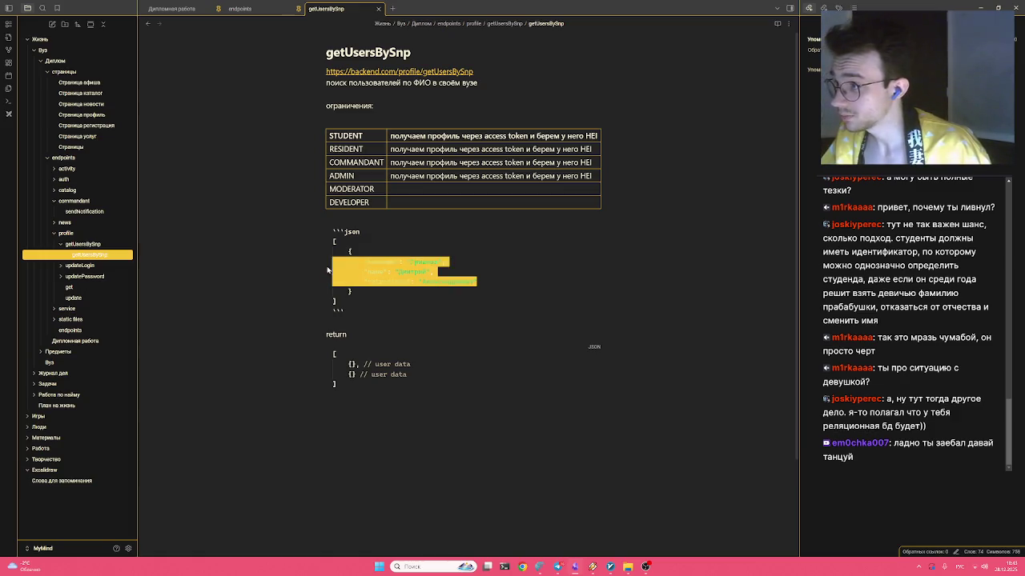
left_click(423, 282)
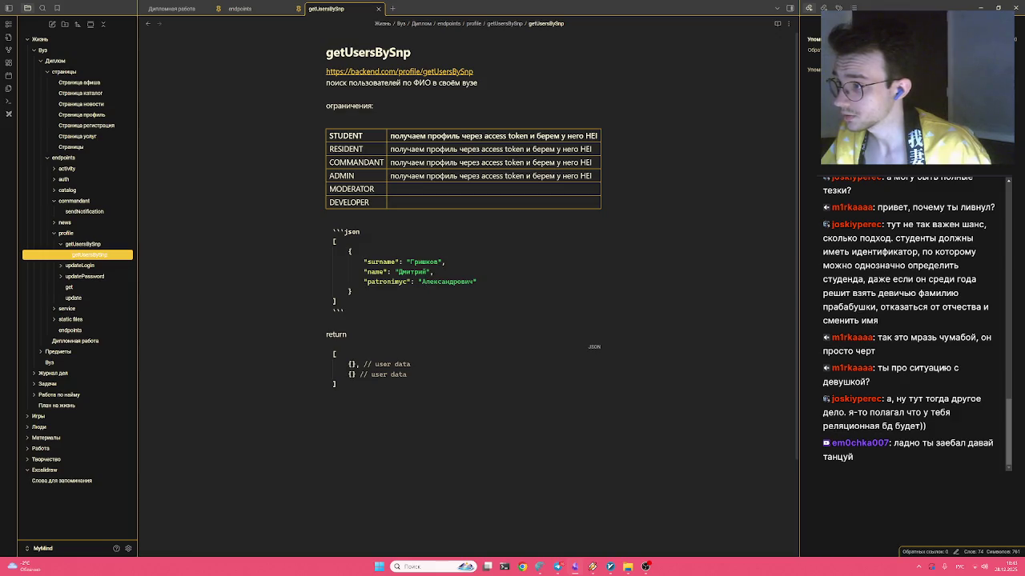
left_click(353, 364)
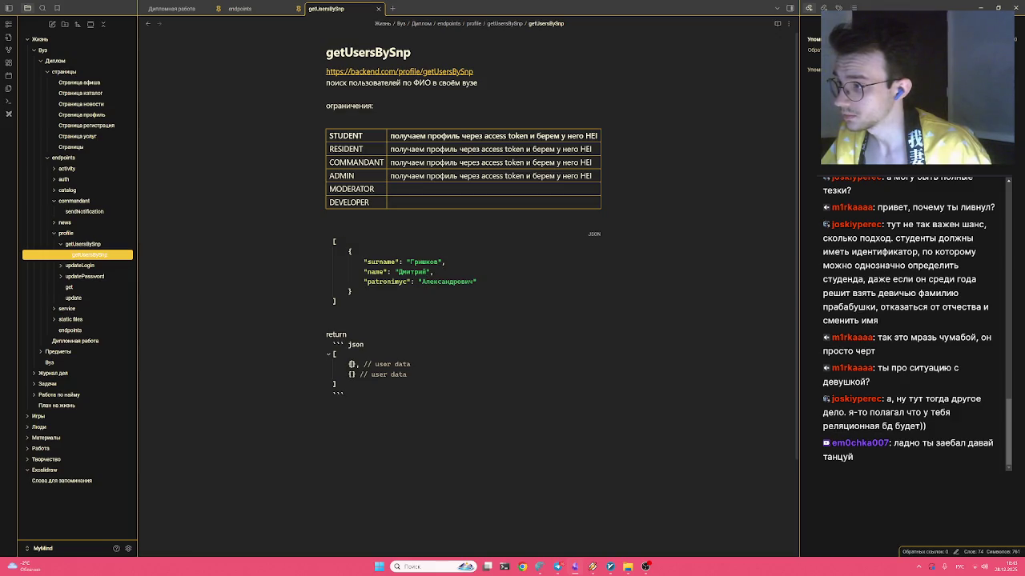
key("Down")
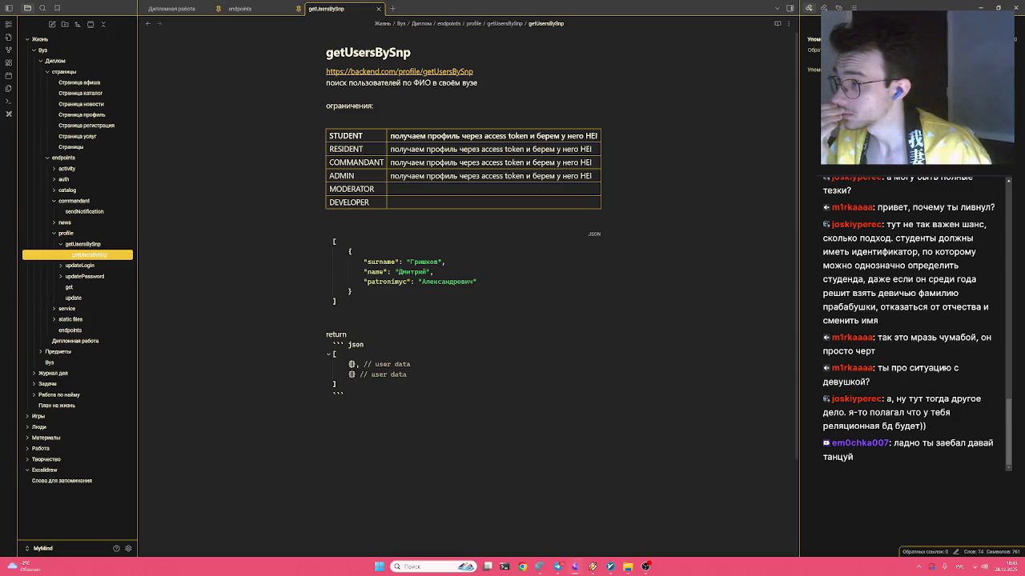
key("Down")
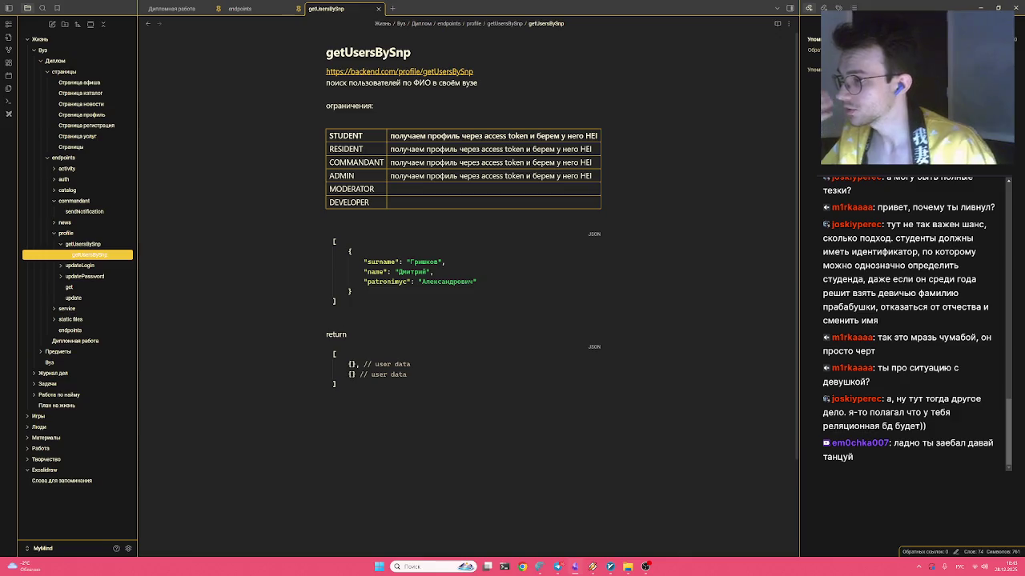
Duplicate the person object and give the copy a different sample first name and surname
left_click(476, 281)
left_click_drag(352, 292, 348, 252)
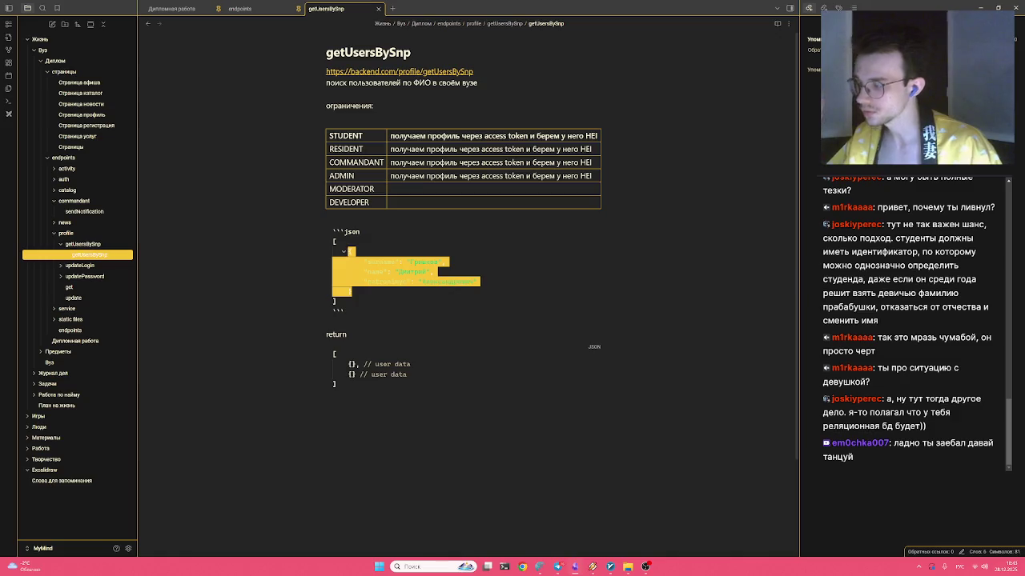
left_click(353, 291)
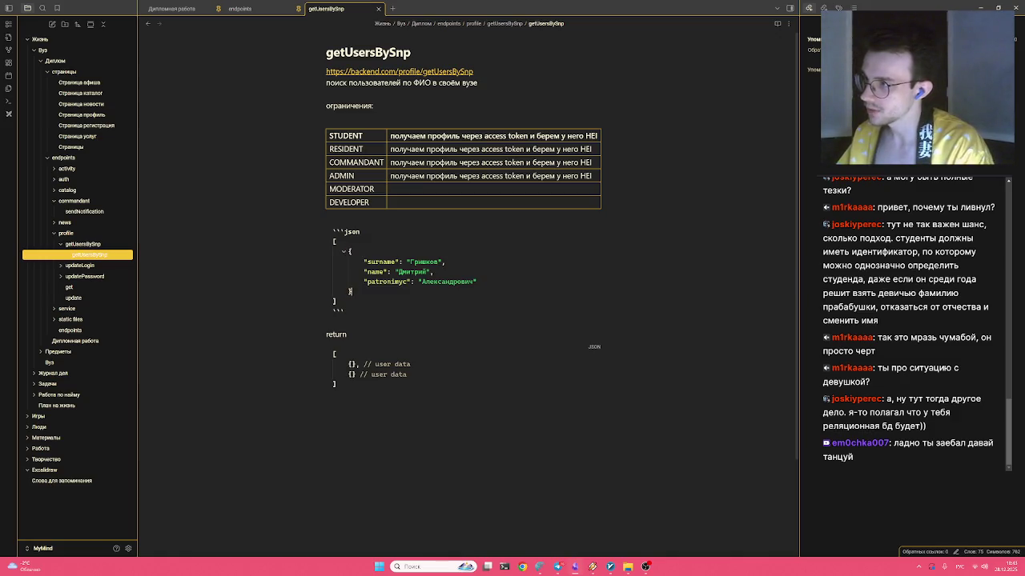
type(",")
key("Return")
key("ctrl+v")
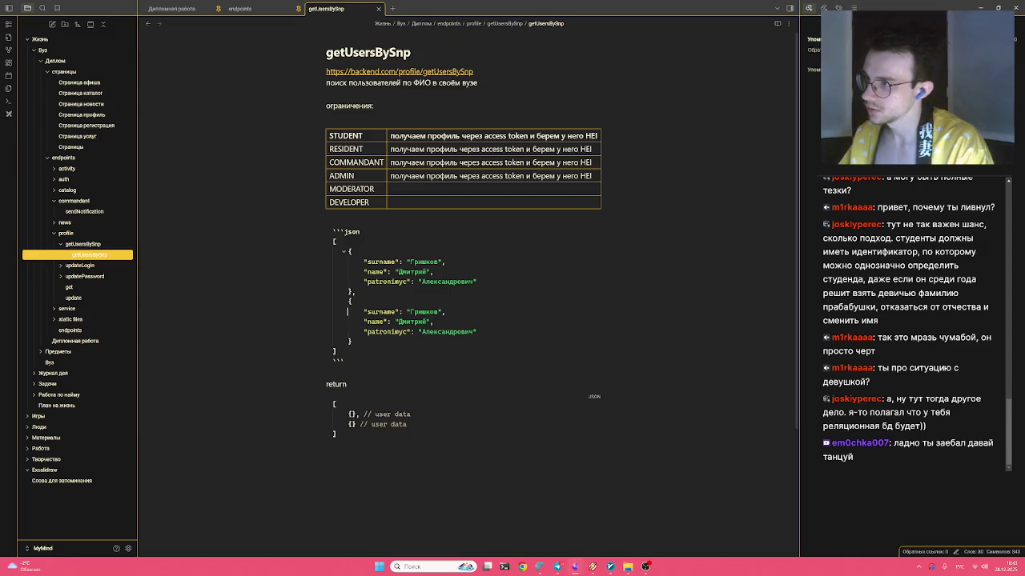
key("ctrl+BackSpace")
type("Алексей")
key("ctrl+BackSpace")
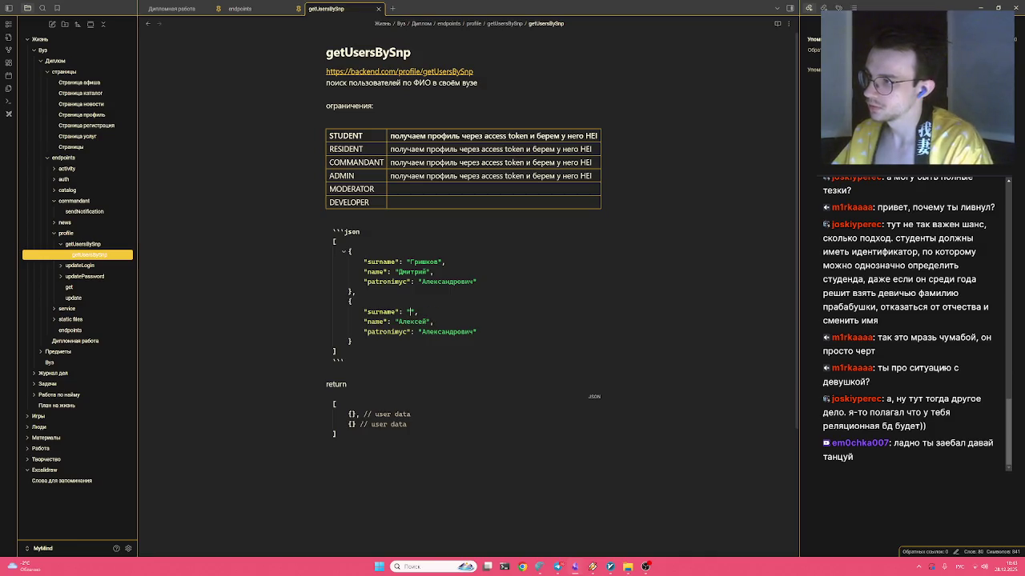
type("Де")
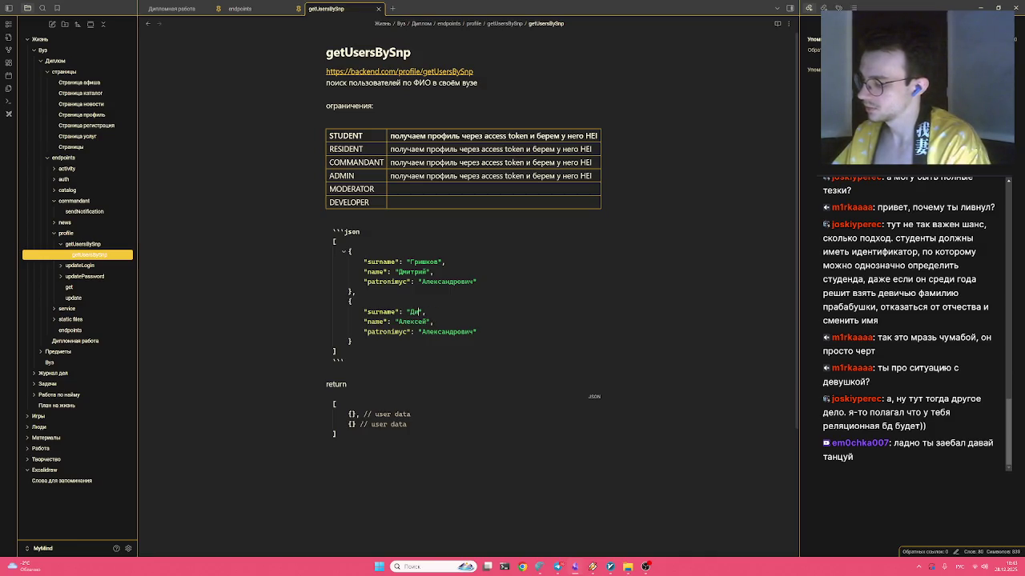
type("ржков")
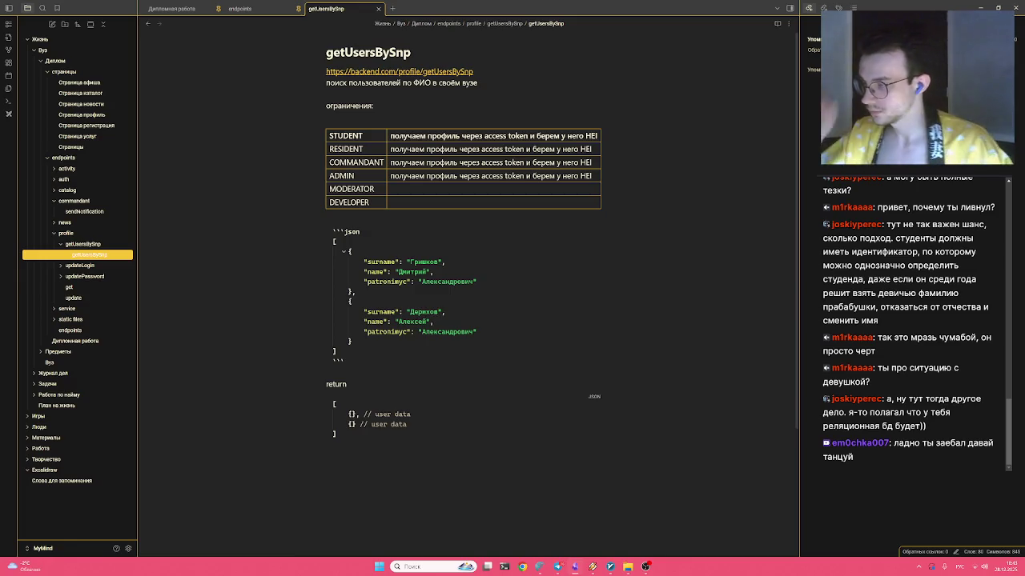
key("Down")
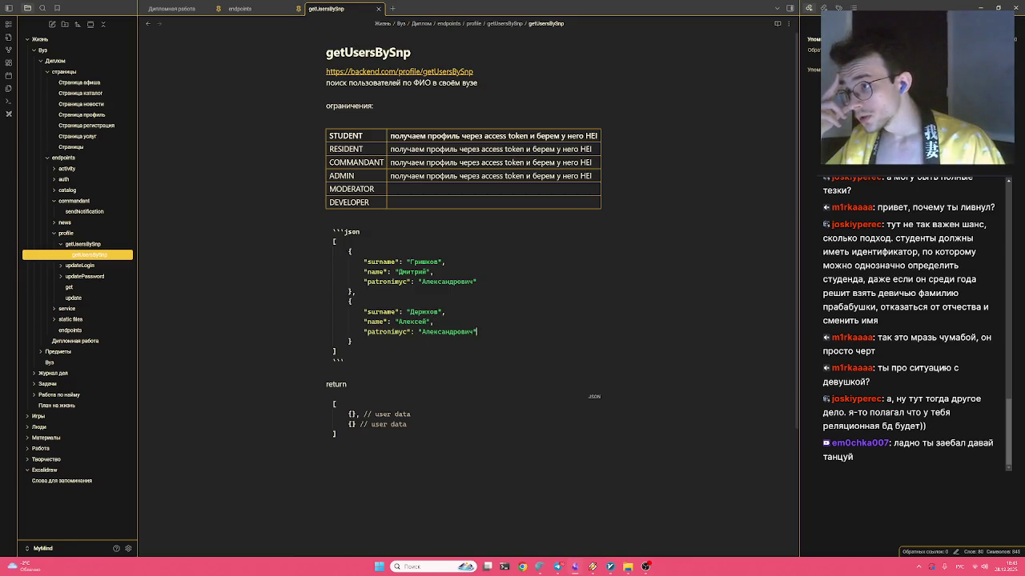
Fill the MODERATOR and DEVELOPER restriction cells with 'не ограничено'
key("Down")
key("Down")
key("Down")
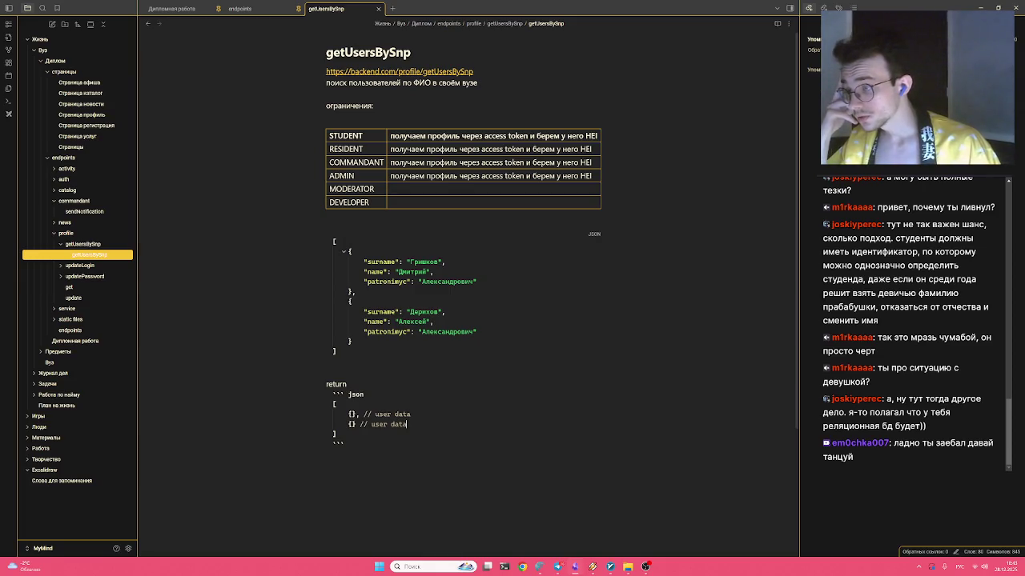
key("Up")
key("Up")
key("Up")
left_click_drag(407, 136, 592, 135)
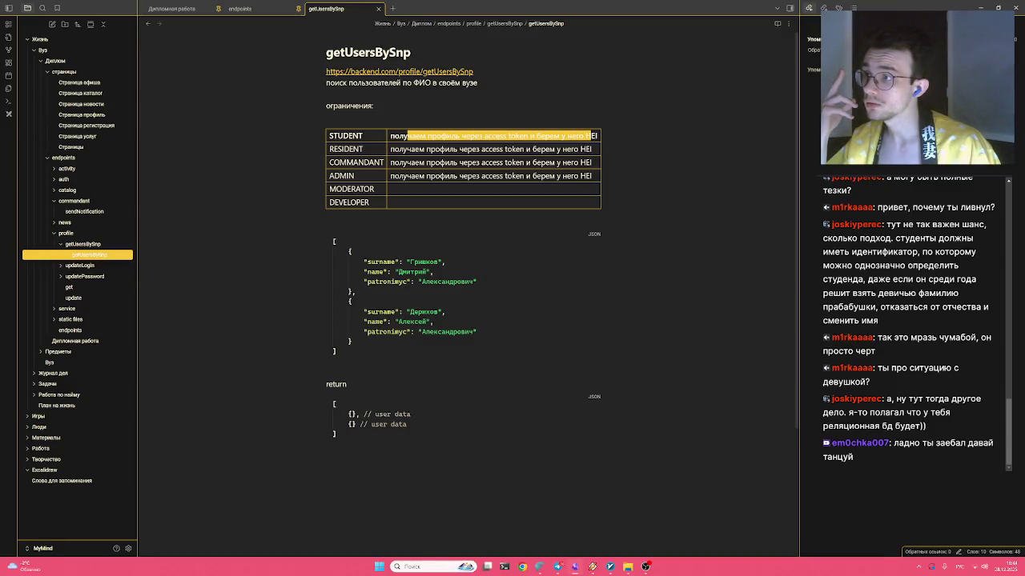
left_click(502, 162)
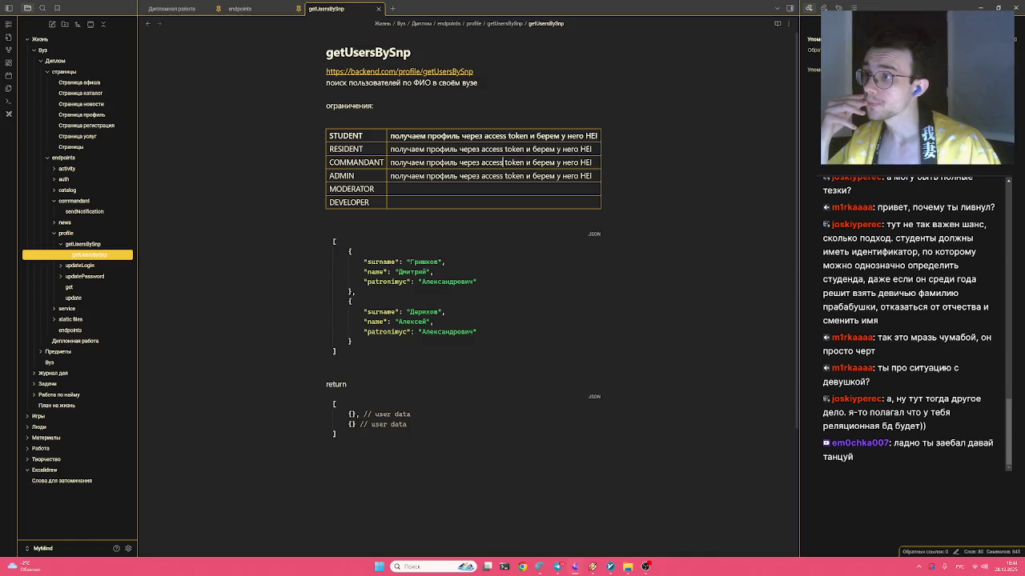
type("не ограничено")
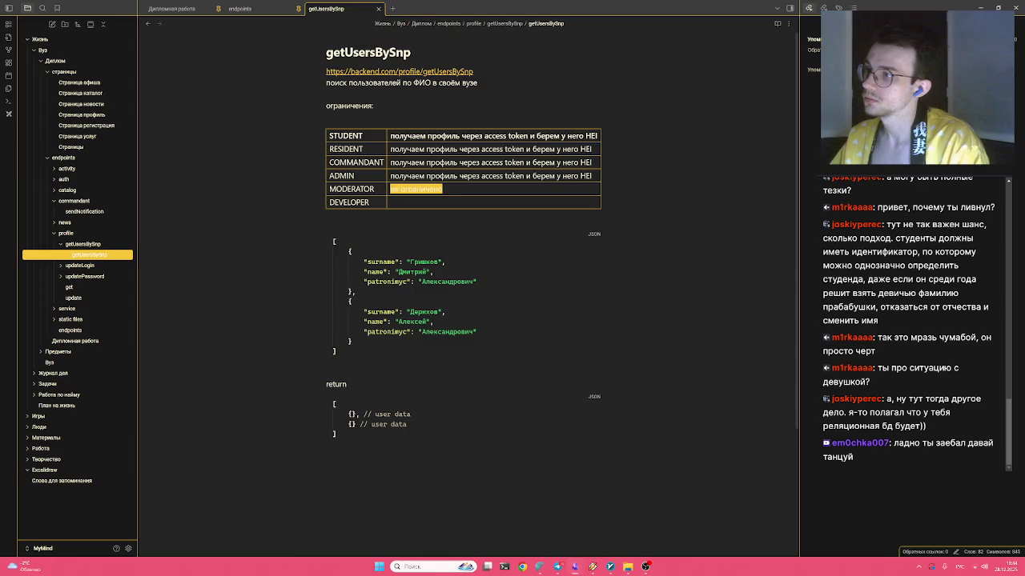
key("Down")
type("не ограничено")
key("Down")
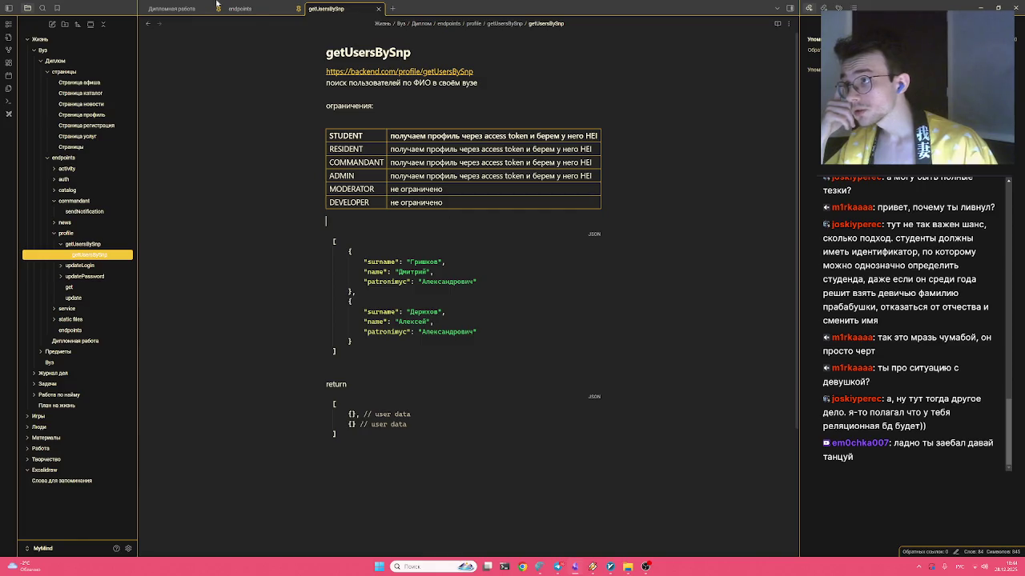
Open the sendNotification note and look over its residents array in the request example
left_click(251, 9)
left_click(328, 9)
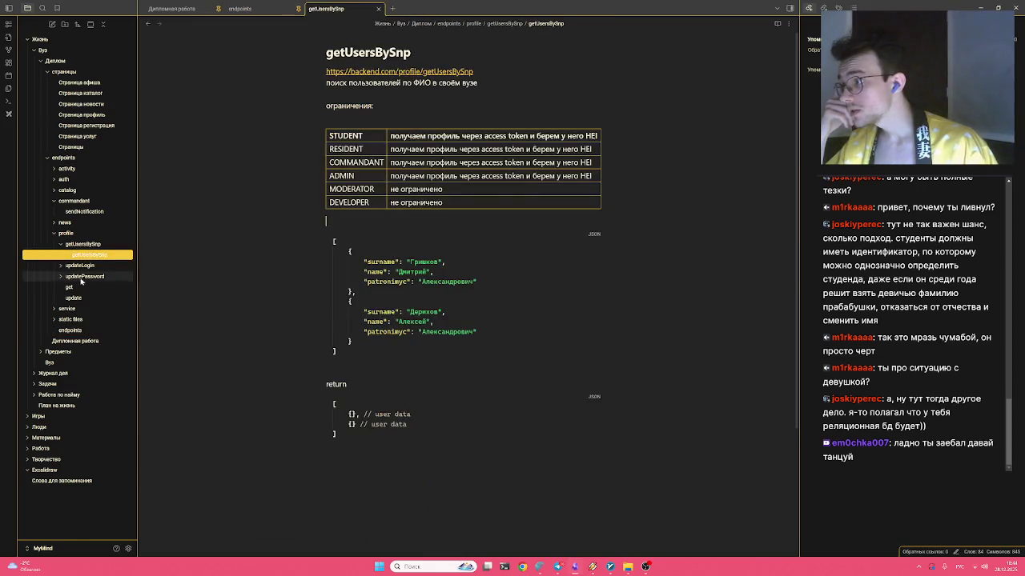
left_click(84, 212)
left_click(365, 175)
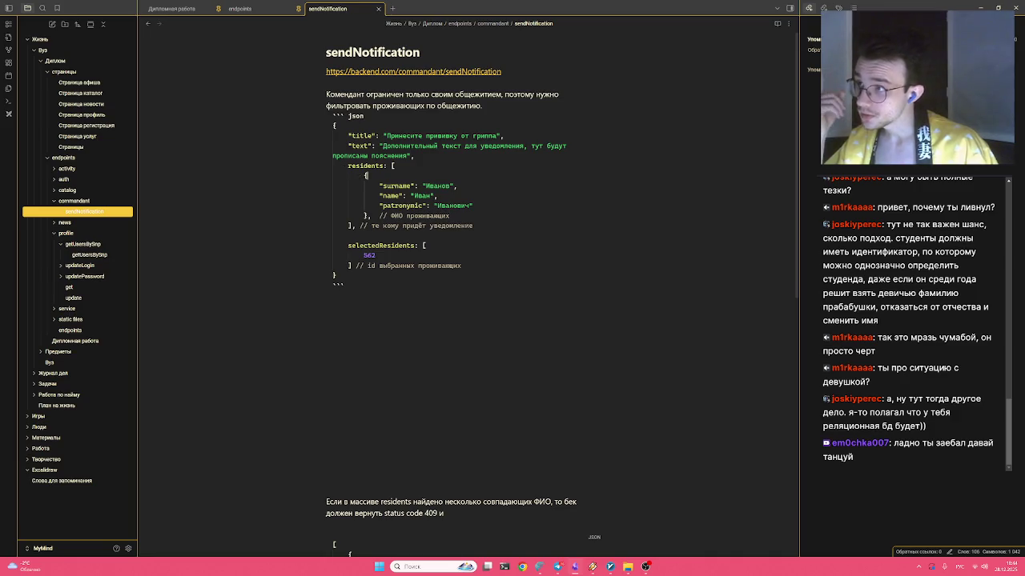
left_click_drag(383, 186, 473, 206)
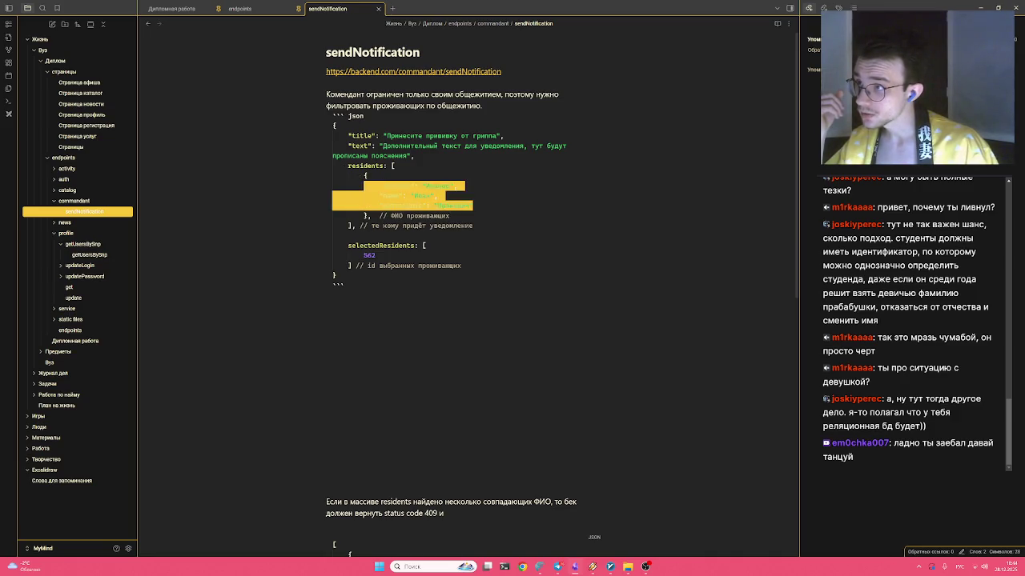
left_click(414, 186)
left_click(326, 308)
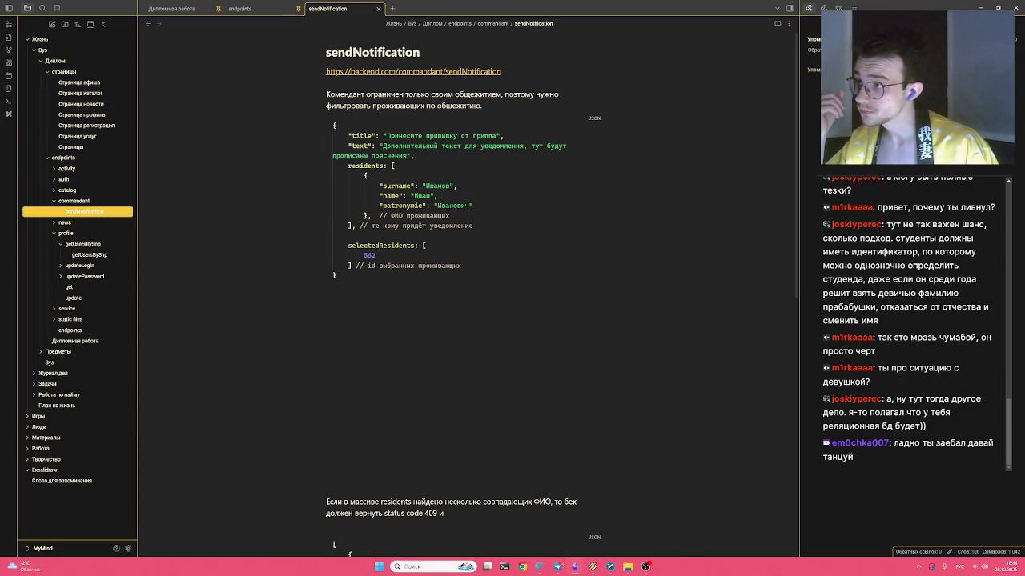
Compare with the getUsersBySnp return example, then start renaming sendNotification's second list key
left_click(240, 8)
left_click(328, 8)
left_click(96, 257)
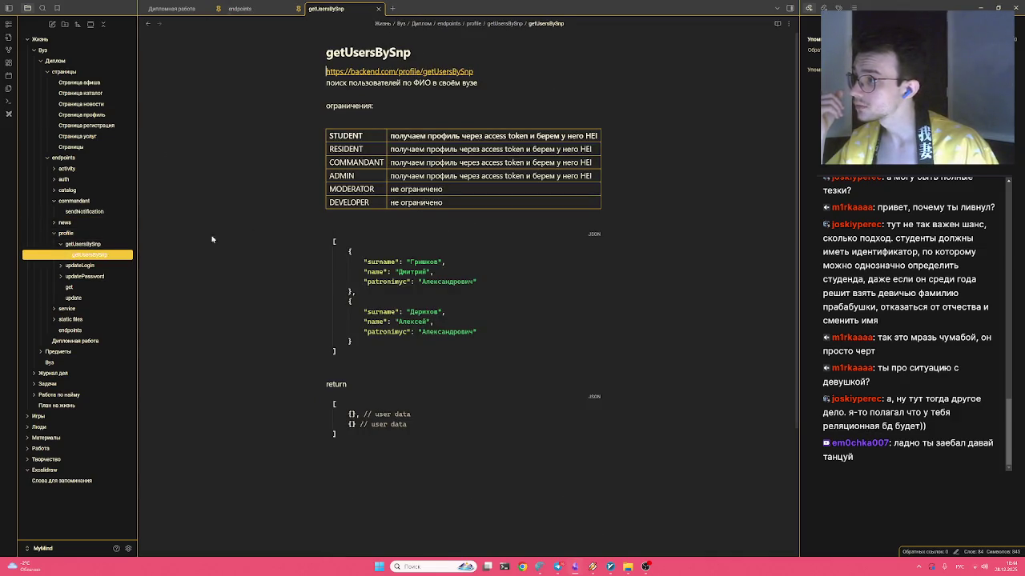
left_click(353, 414)
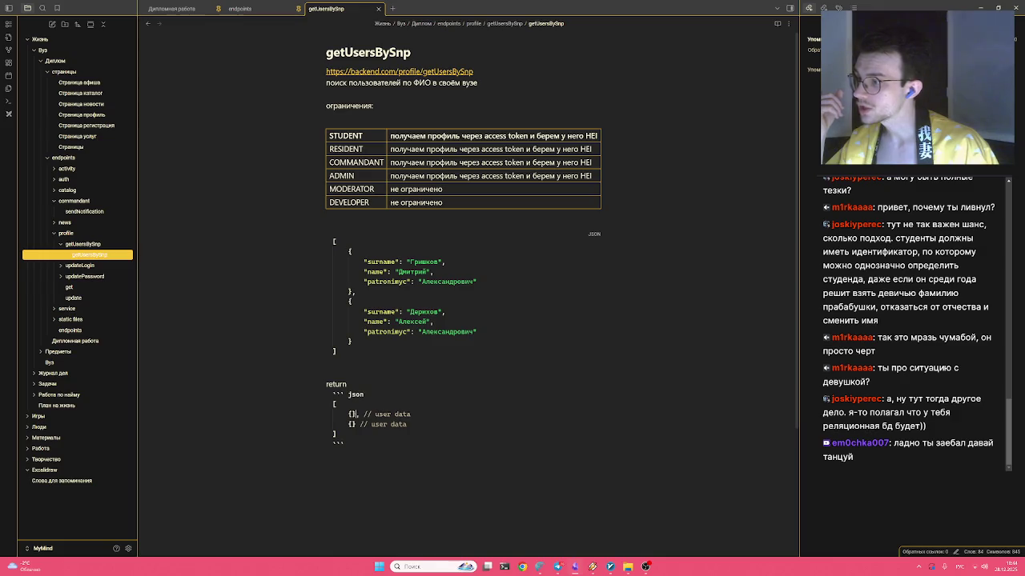
left_click(84, 211)
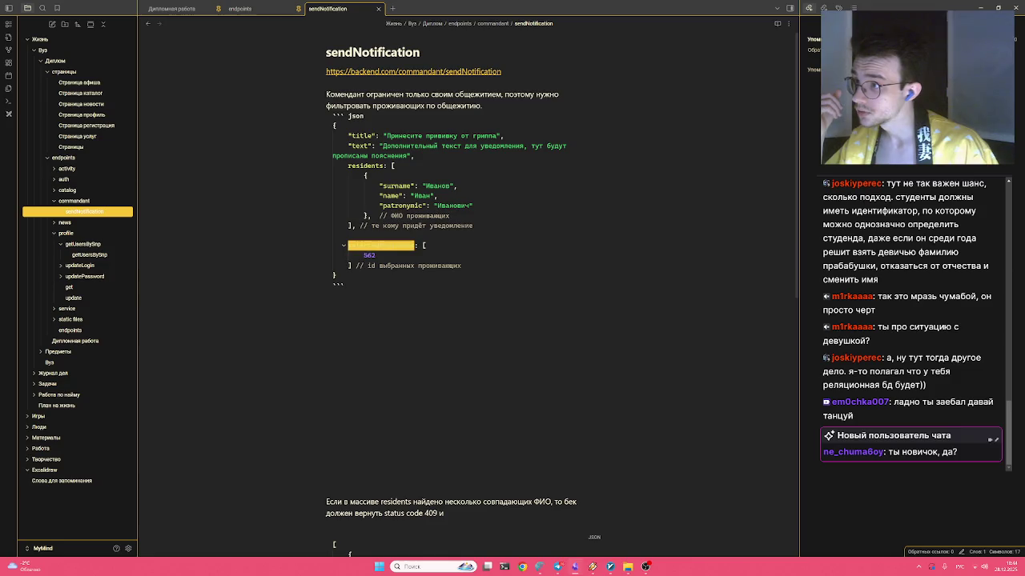
key("BackSpace")
key("BackSpace")
key("BackSpace")
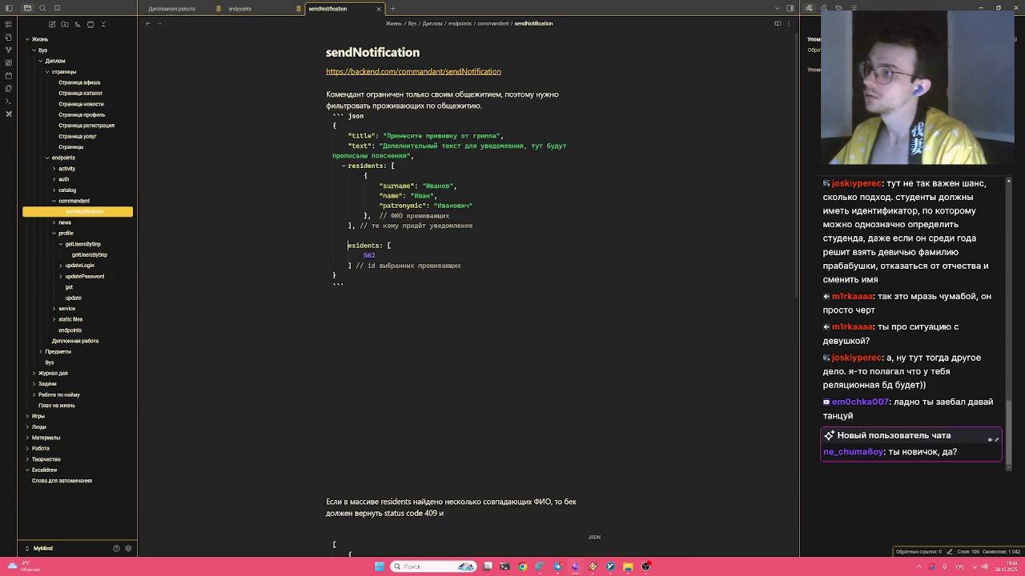
Rename selectedResidents to residents and search the note for other residents occurrences
type("кer")
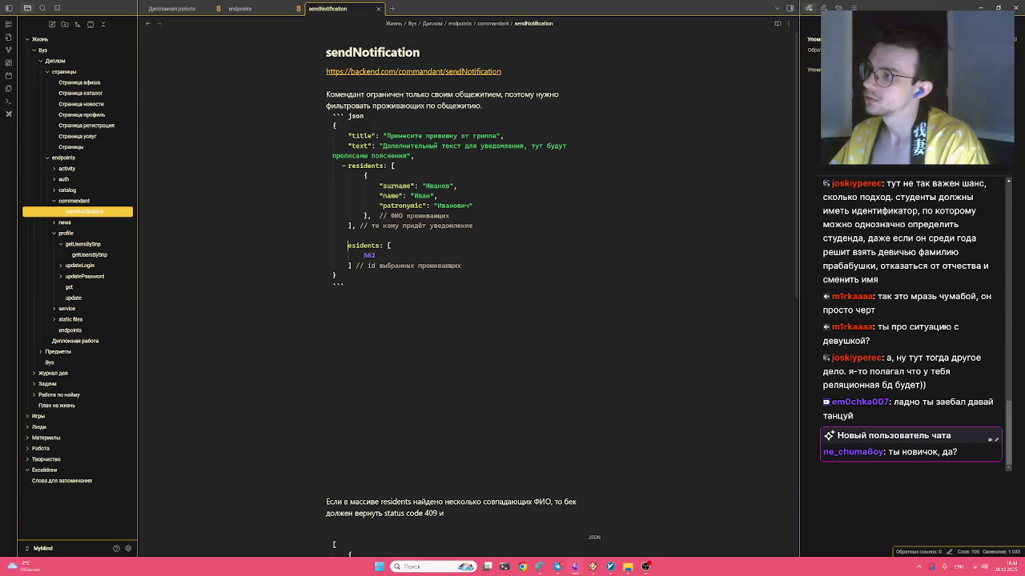
double_click(365, 246)
key("ctrl+f")
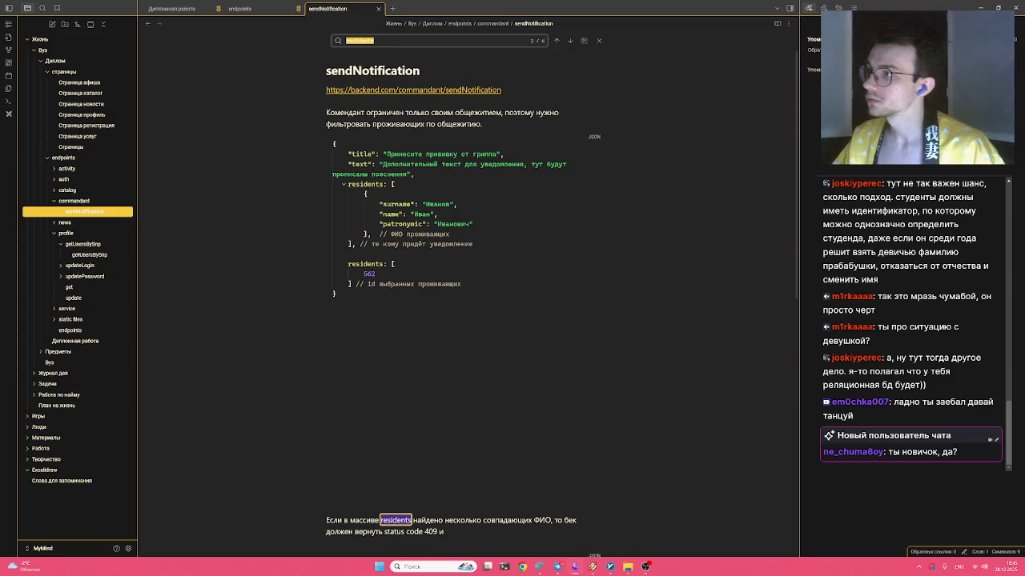
key("Return")
key("Return")
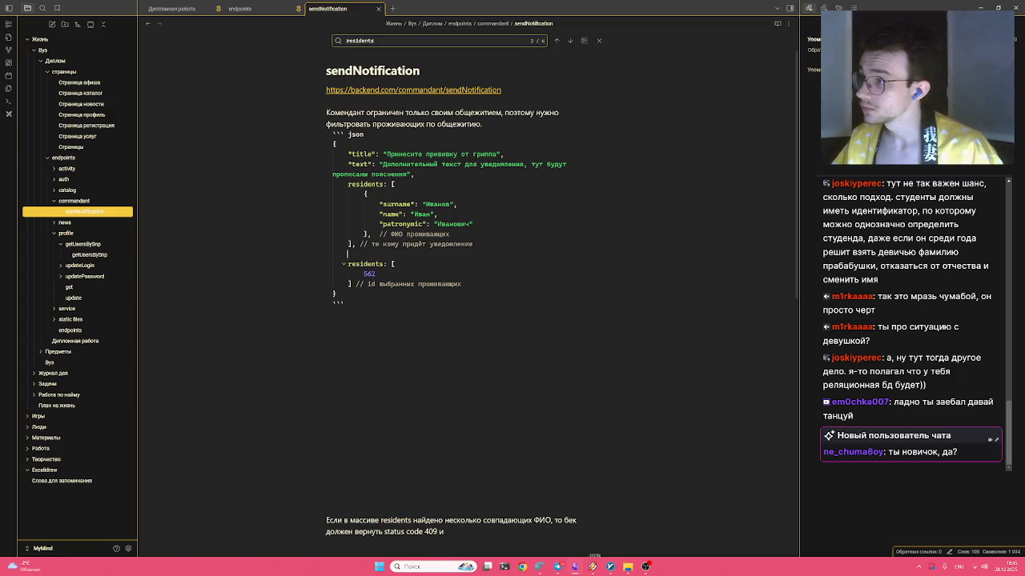
key("Up")
key("Up")
key("Up")
key("Down")
key("Down")
key("Down")
key("ctrl+Right")
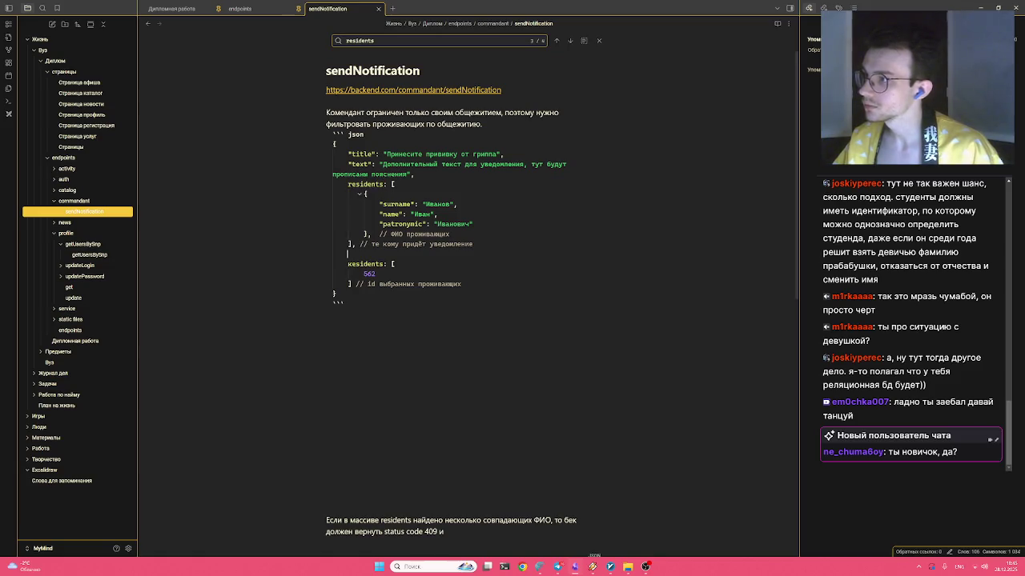
key("Escape")
key("Up")
key("Up")
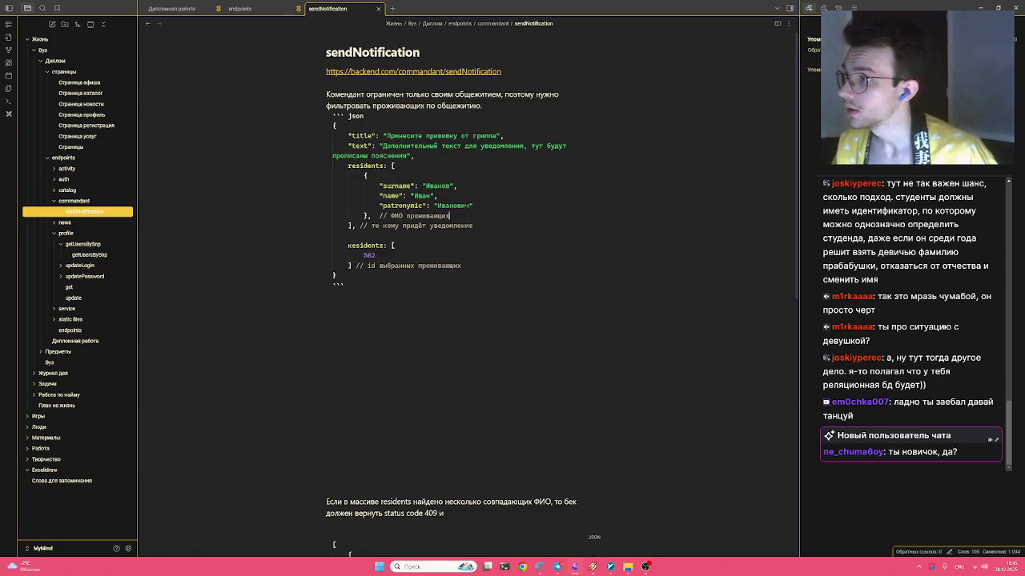
Delete the full-name residents array, leaving only the residents ID list with 562
left_click_drag(450, 215, 229, 180)
key("BackSpace")
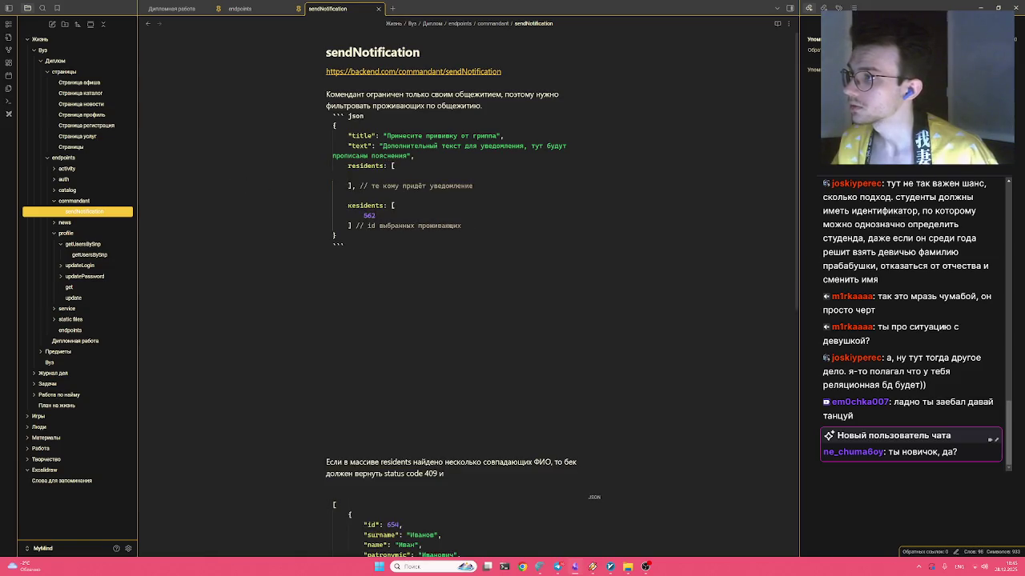
key("ctrl+d")
key("ctrl+d")
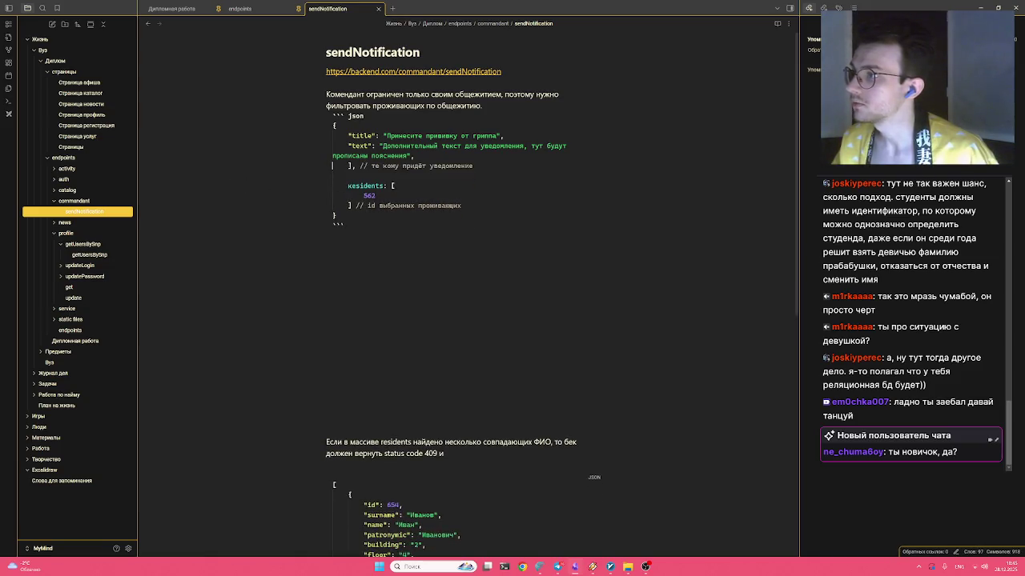
key("ctrl+d")
key("ctrl+d")
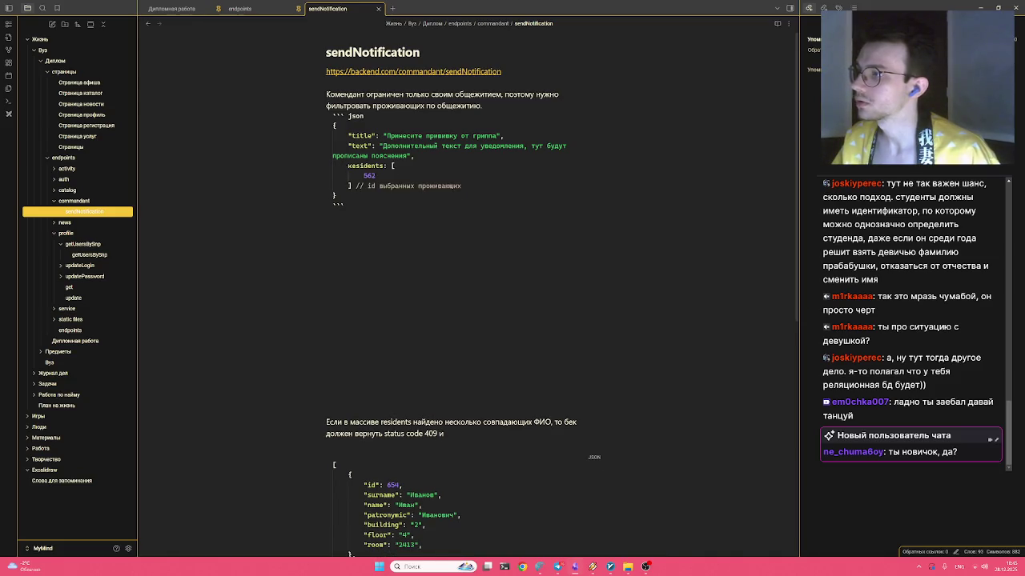
key("Down")
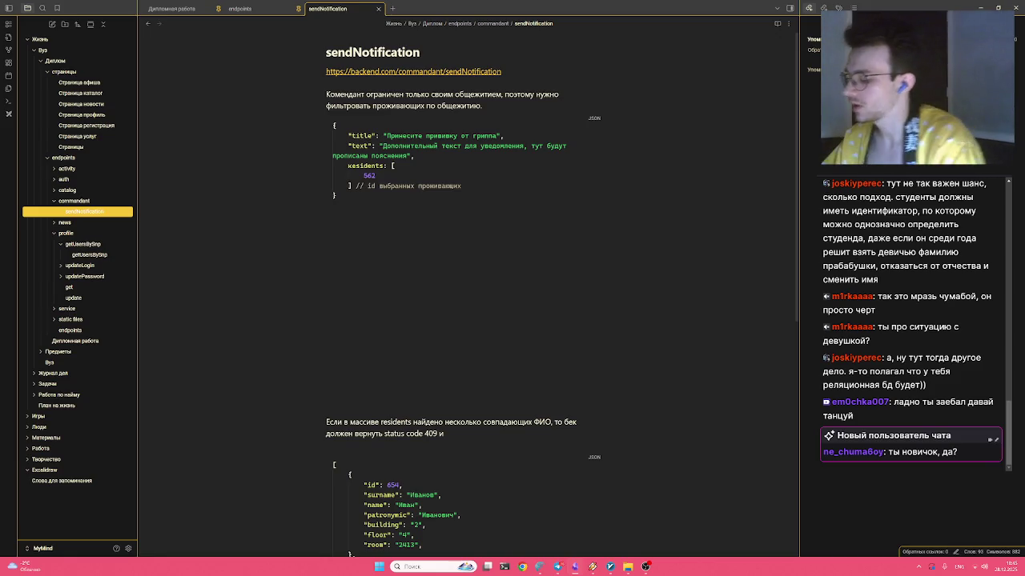
type("с")
key("BackSpace")
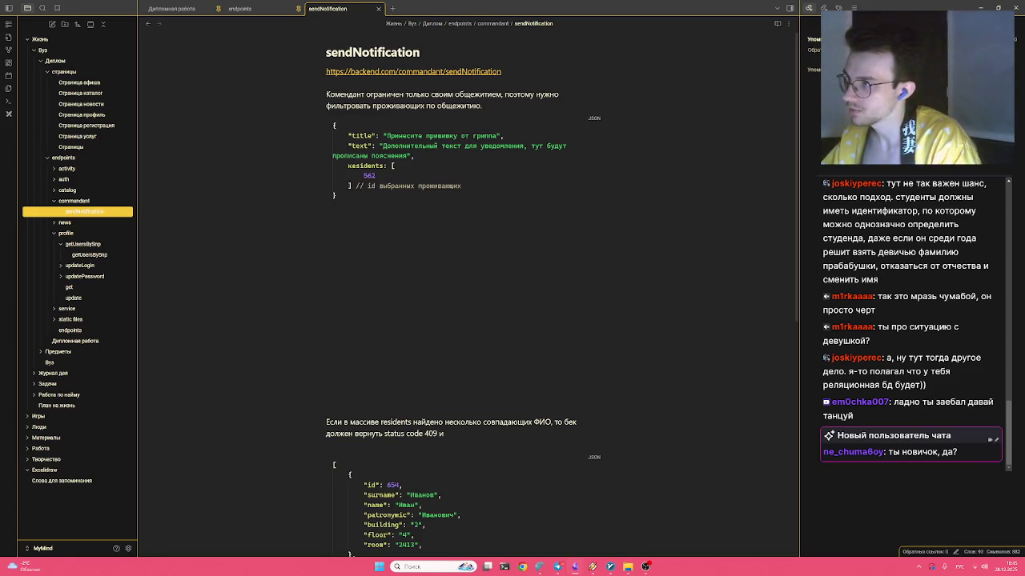
key("Up")
key("Up")
key("Up")
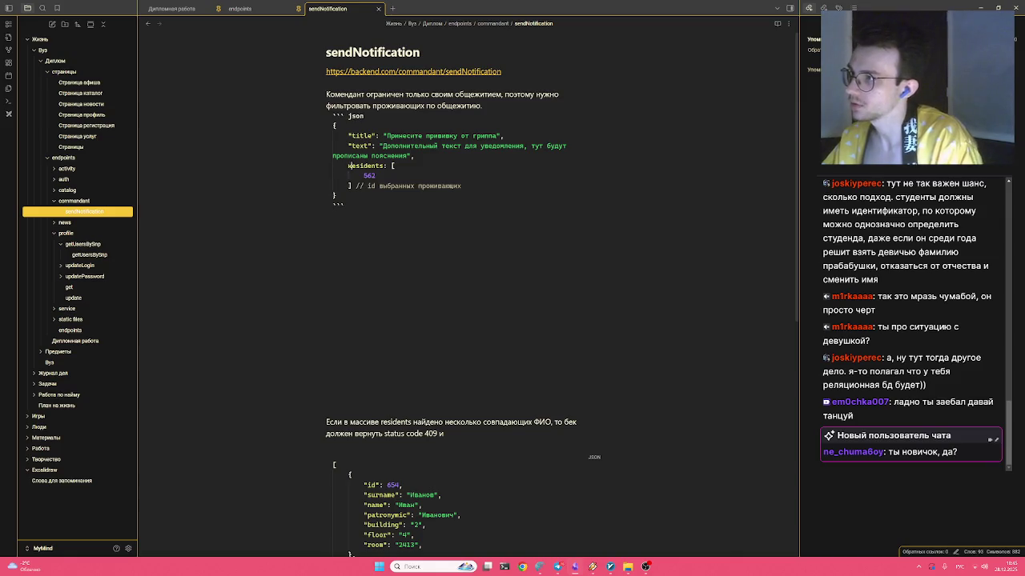
key("Down")
key("Down")
key("Down")
key("Down")
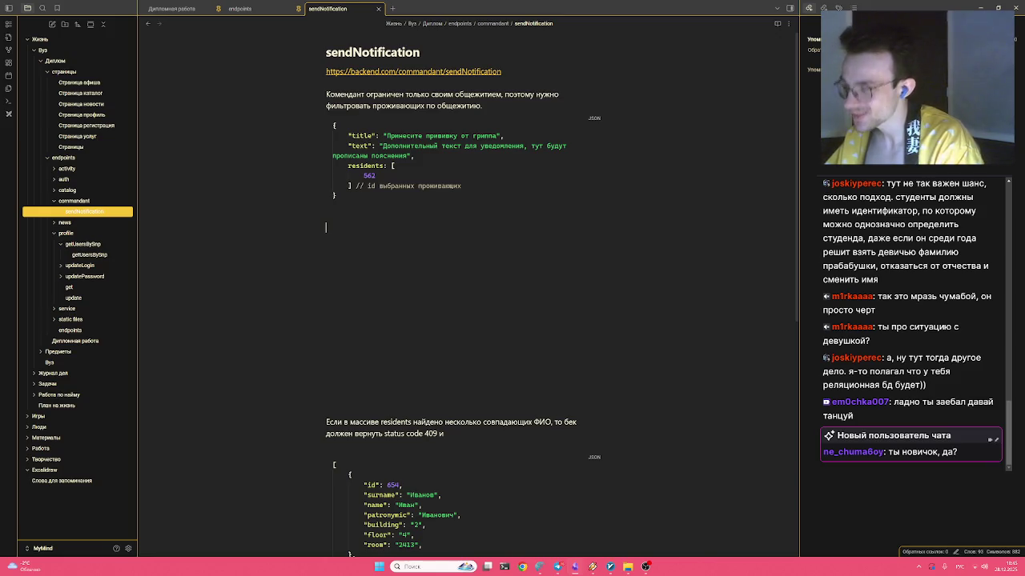
key("Return")
Remove the stray character and extra blank lines below the request code block
key("BackSpace")
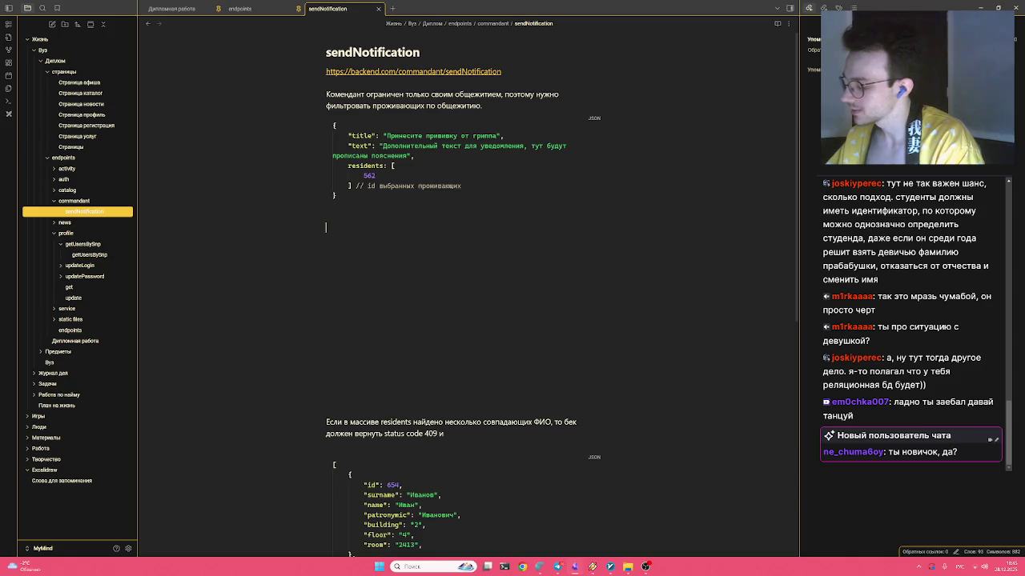
key("BackSpace")
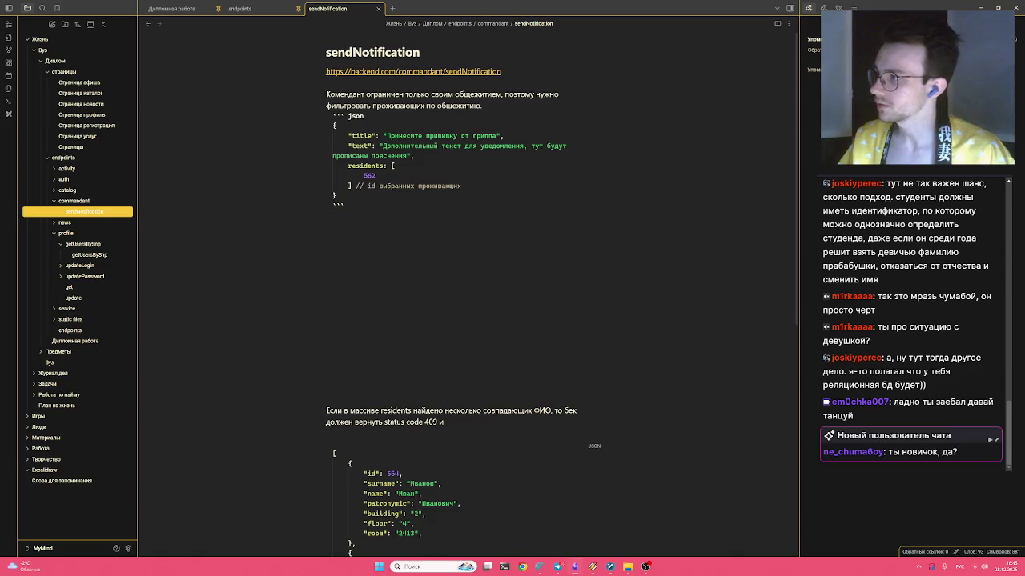
key("Delete")
key("Delete")
key("Delete")
key("Delete")
key("Delete")
key("Delete")
key("Down")
key("Down")
key("Down")
Wrap the status code 409 paragraph and its JSON example in %% comment markers
key("shift+Down")
key("shift+Down")
key("shift+Down")
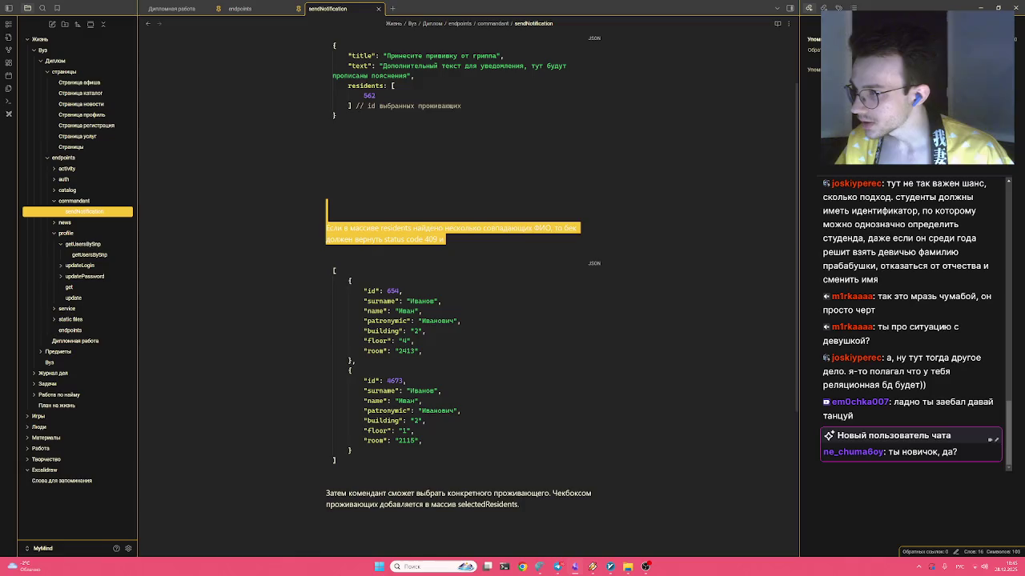
key("shift+Down")
key("shift+Down")
key("shift+Down")
key("shift+Down")
key("shift+Down")
key("shift+Down")
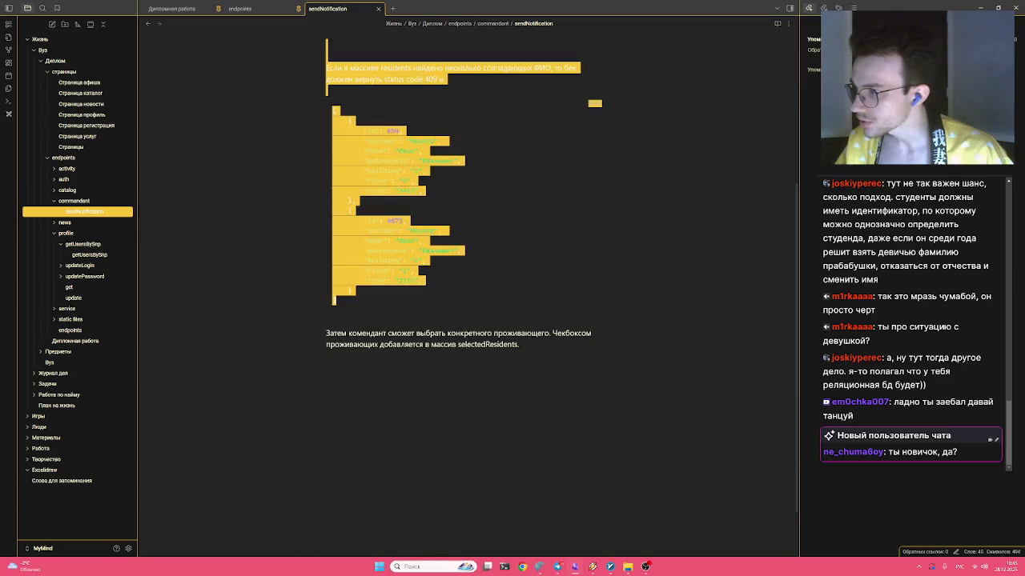
key("shift+Down")
key("shift+Down")
key("shift+Down")
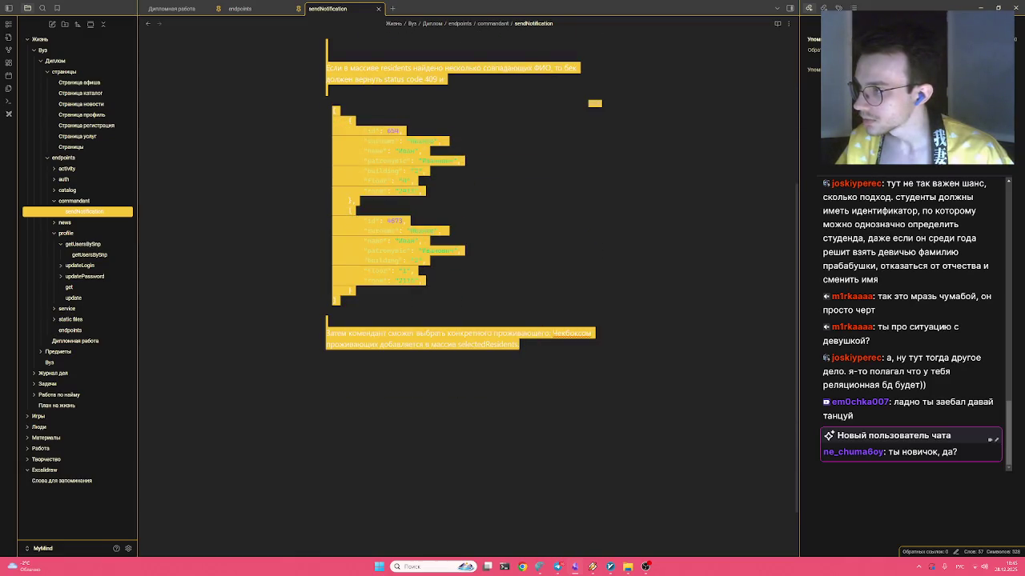
scroll(461, 296, "up", 3)
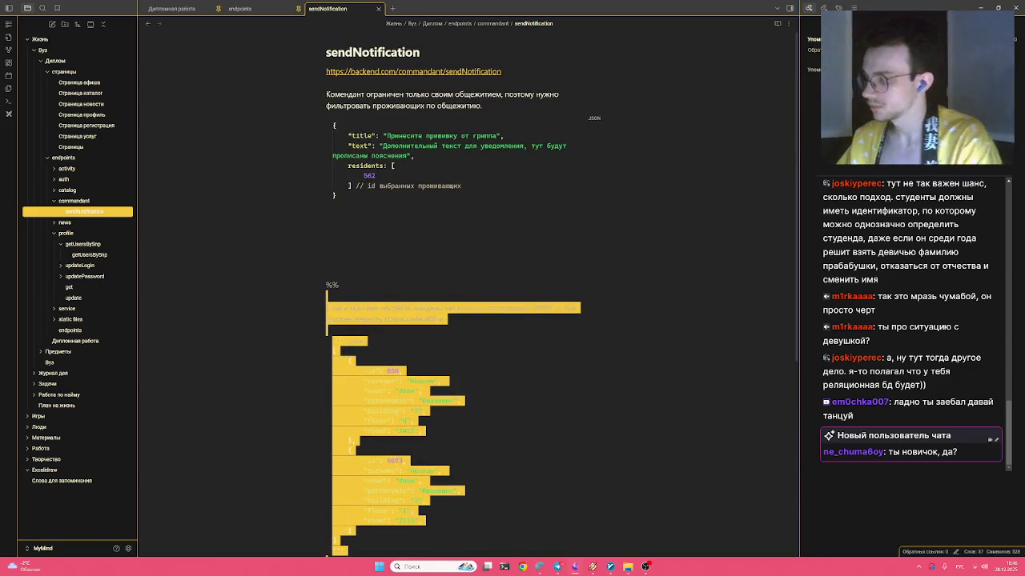
type("%%")
key("Up")
key("Up")
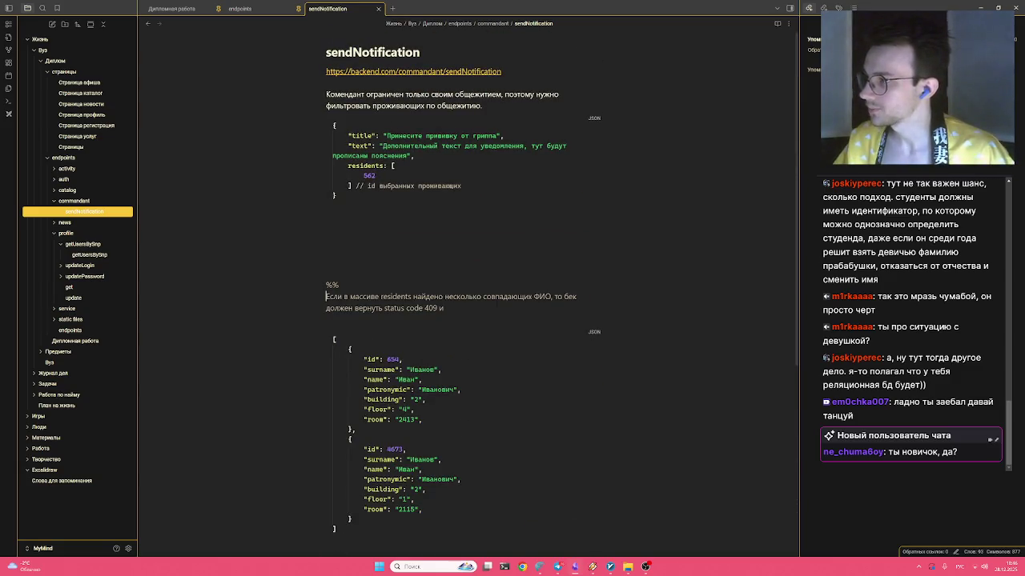
key("Return")
key("Return")
key("Return")
key("Return")
key("Return")
key("Return")
key("Return")
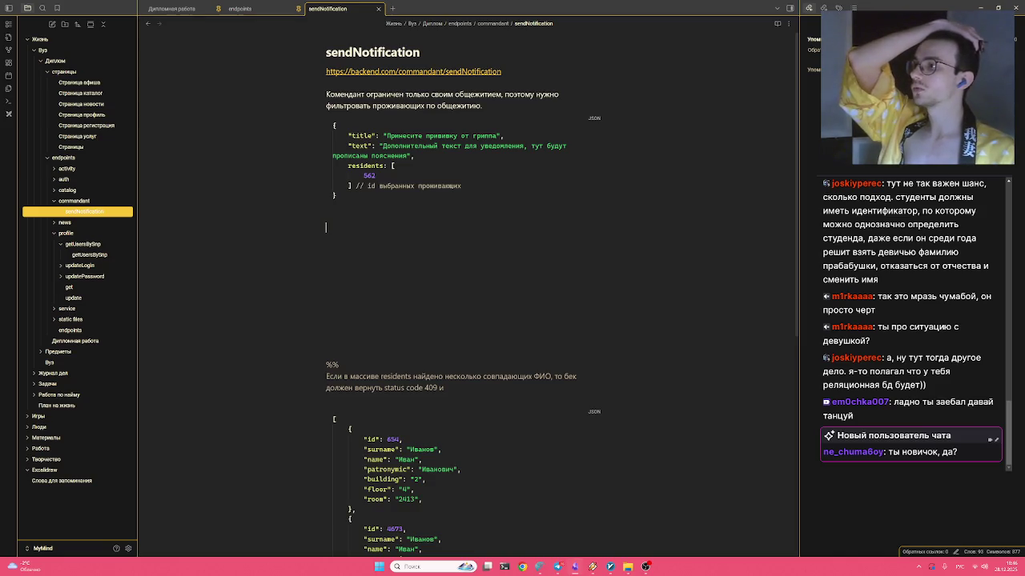
key("ctrl+z")
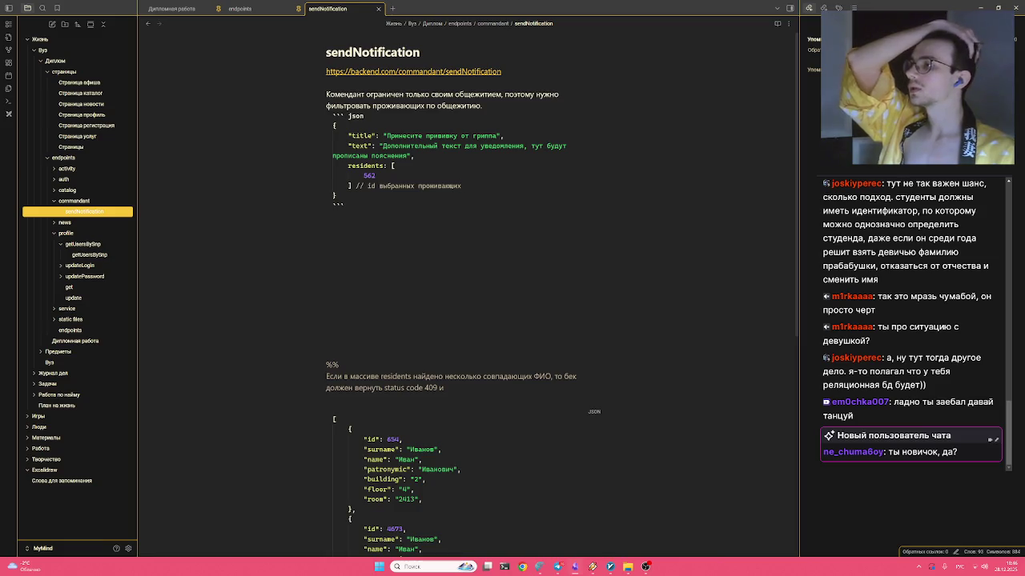
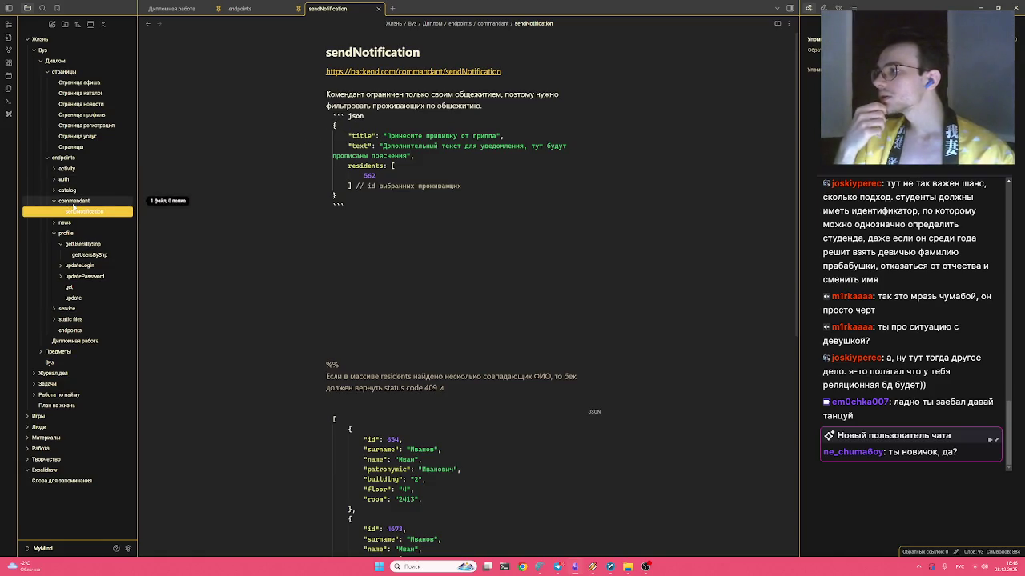
Add an untitled note inside profile, then delete it
right_click(80, 234)
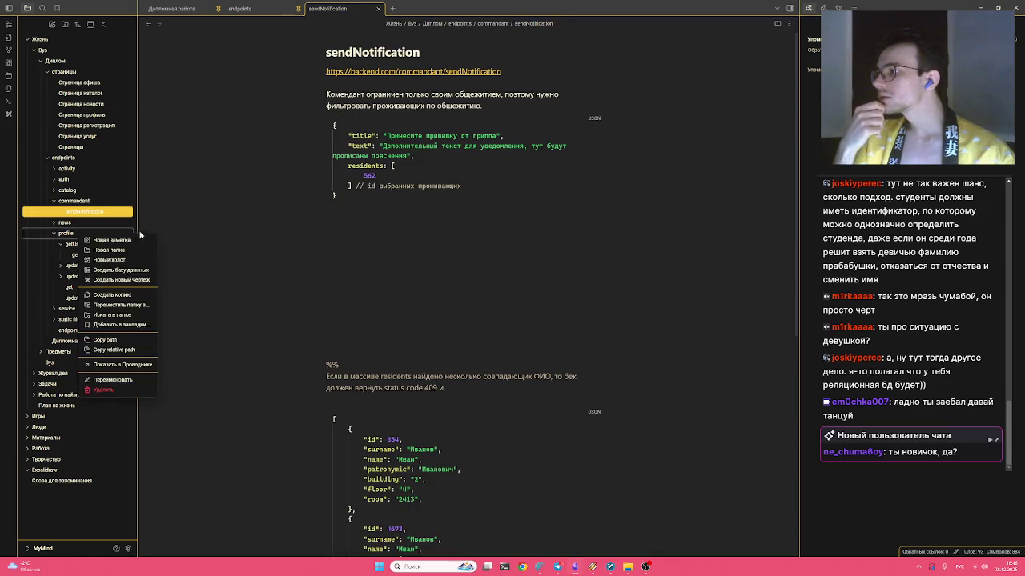
left_click(120, 241)
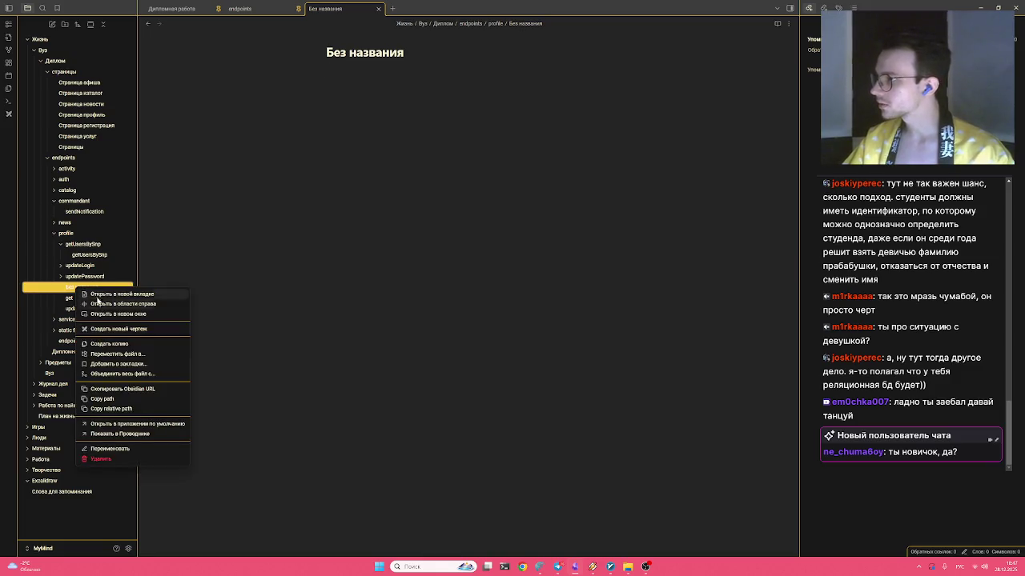
right_click(77, 288)
left_click(110, 462)
Create a new folder inside profile named getNotifications
right_click(76, 233)
left_click(108, 249)
type("пуе")
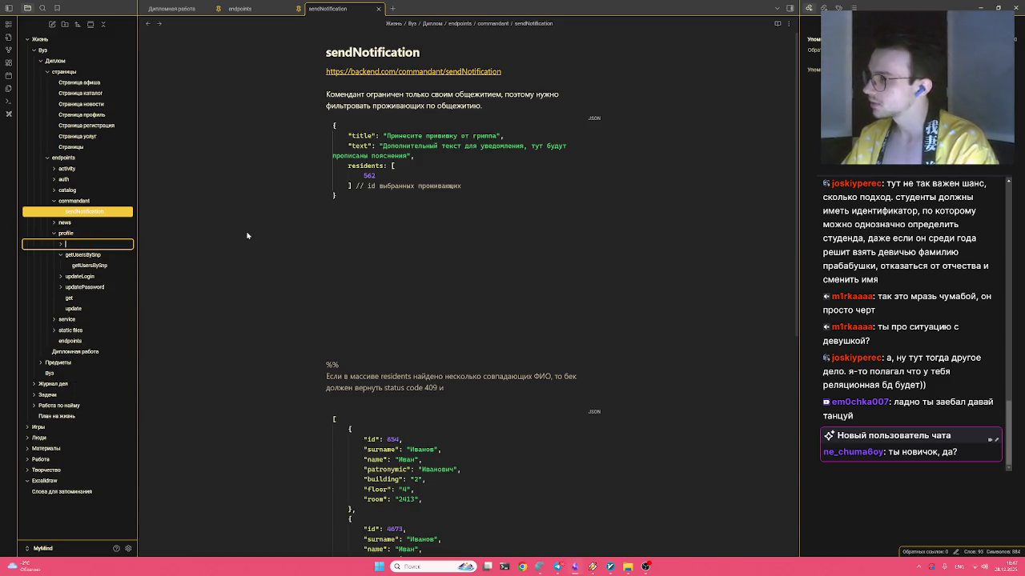
right_click(85, 214)
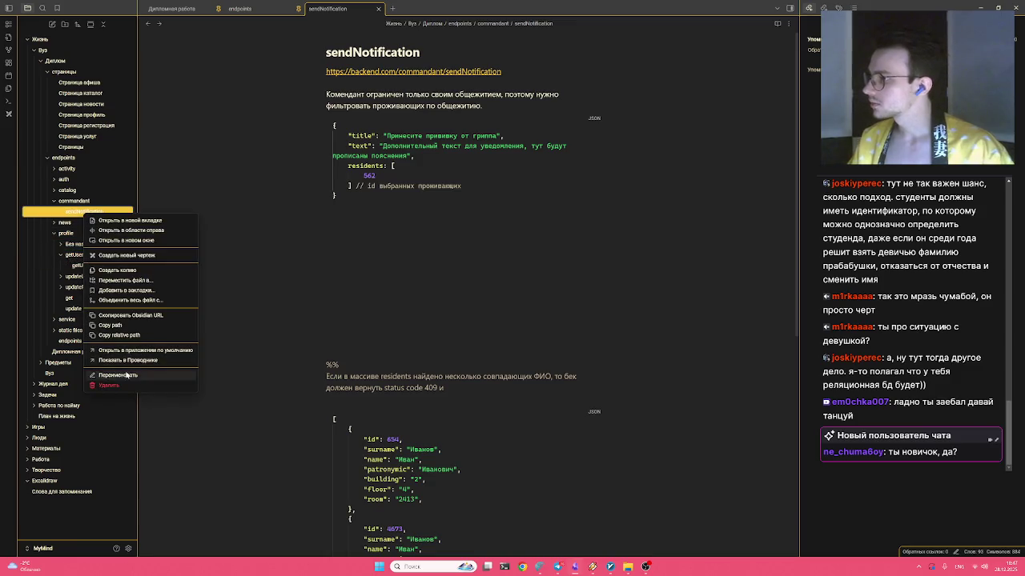
left_click(126, 375)
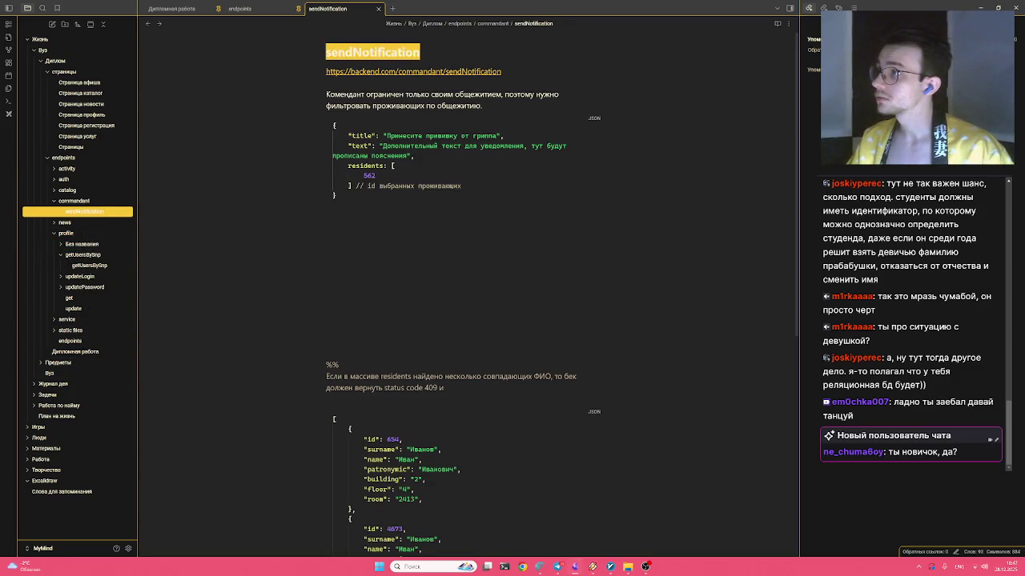
right_click(80, 244)
left_click(120, 391)
type("sendNotification")
key("Home")
key("Delete")
key("Delete")
key("Delete")
type("get")
type("s")
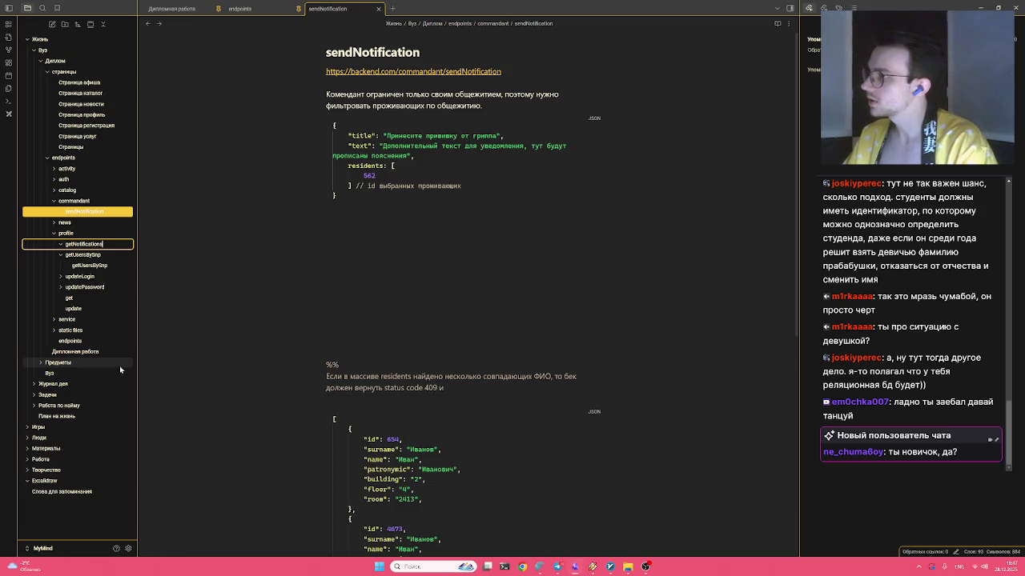
key("Return")
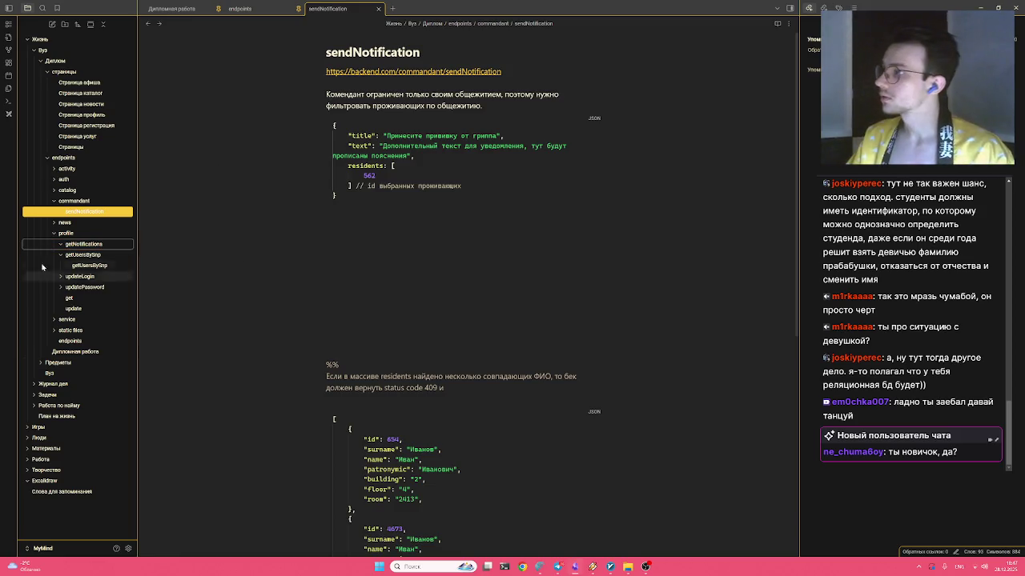
Create a getNotifications note inside the getNotifications folder and expand the folder
right_click(73, 244)
left_click(135, 252)
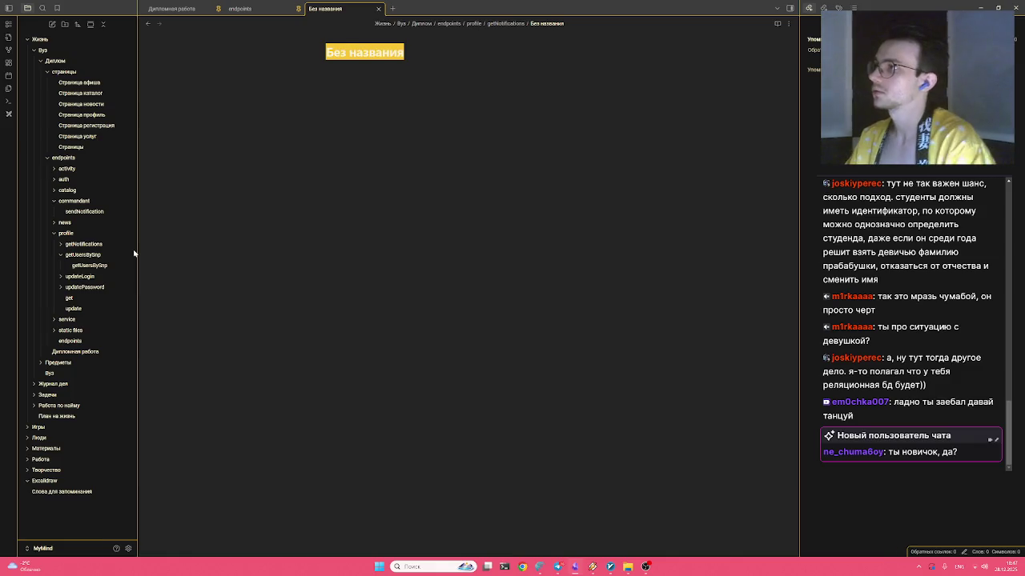
key("ctrl+z")
key("ctrl+shift+z")
key("Delete")
key("Delete")
key("Delete")
type("get")
key("End")
type("s")
key("Return")
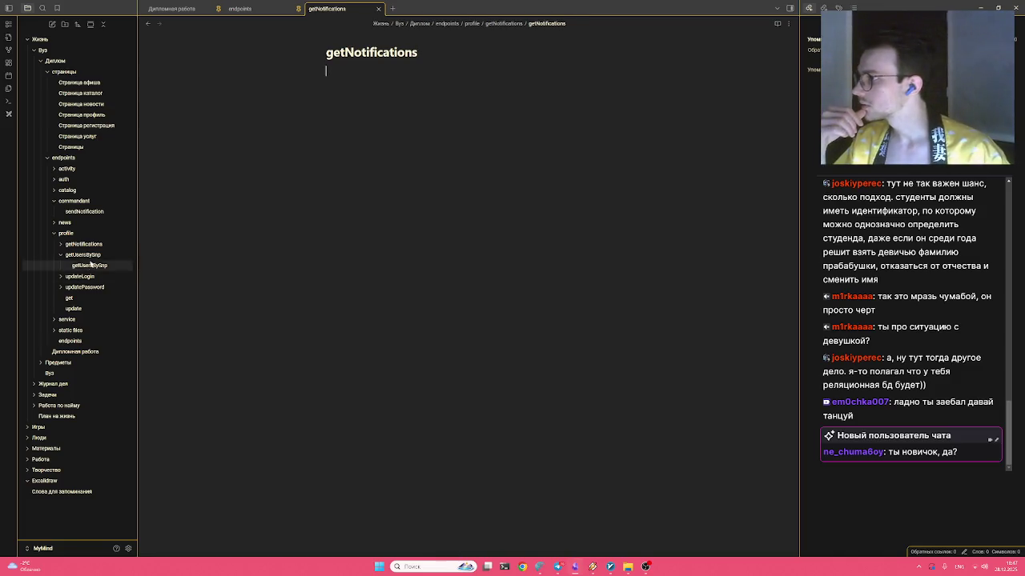
left_click(86, 246)
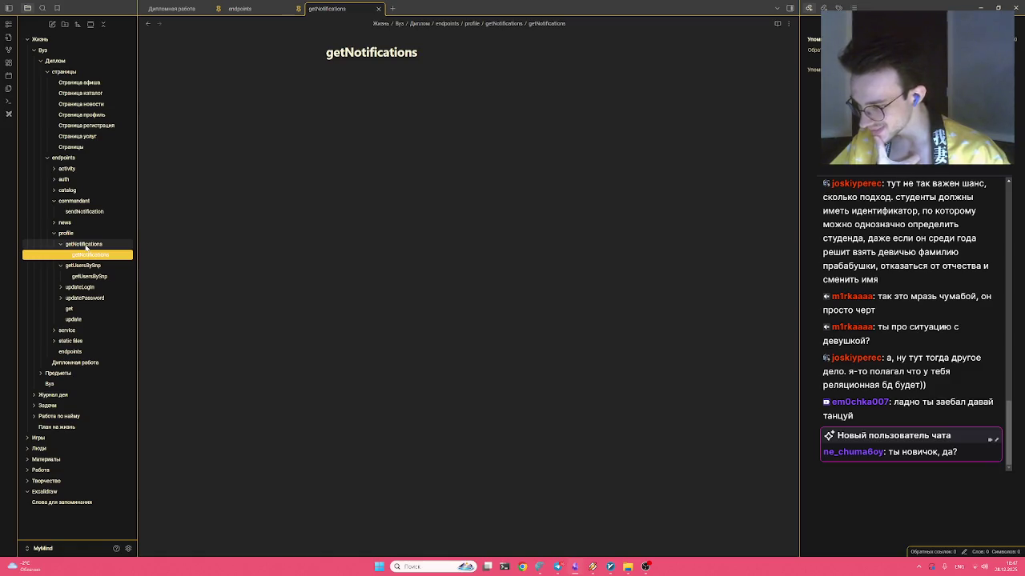
left_click(90, 250)
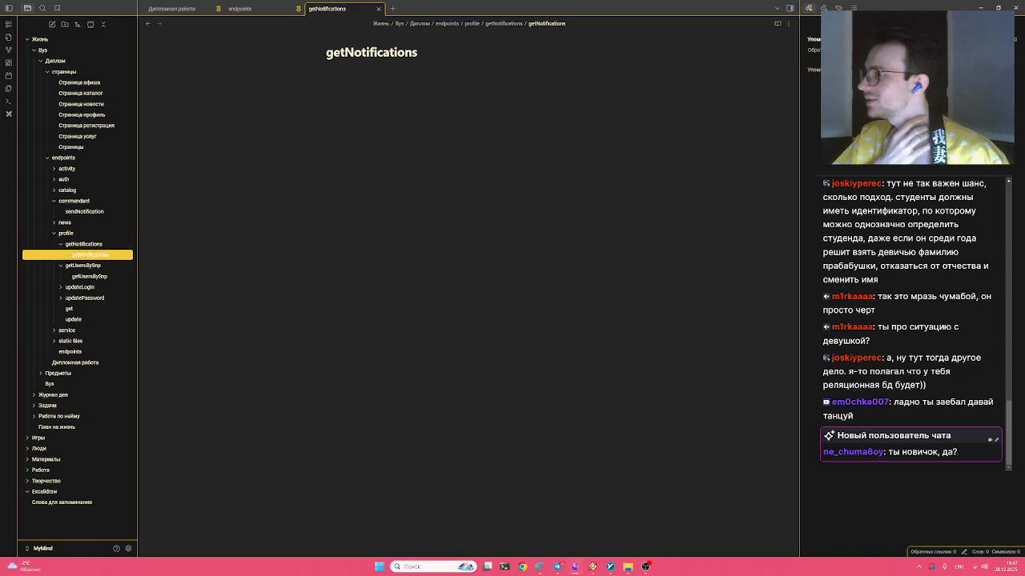
type("h")
key("BackSpace")
key("alt+shift")
type("рес")
key("ctrl+BackSpace")
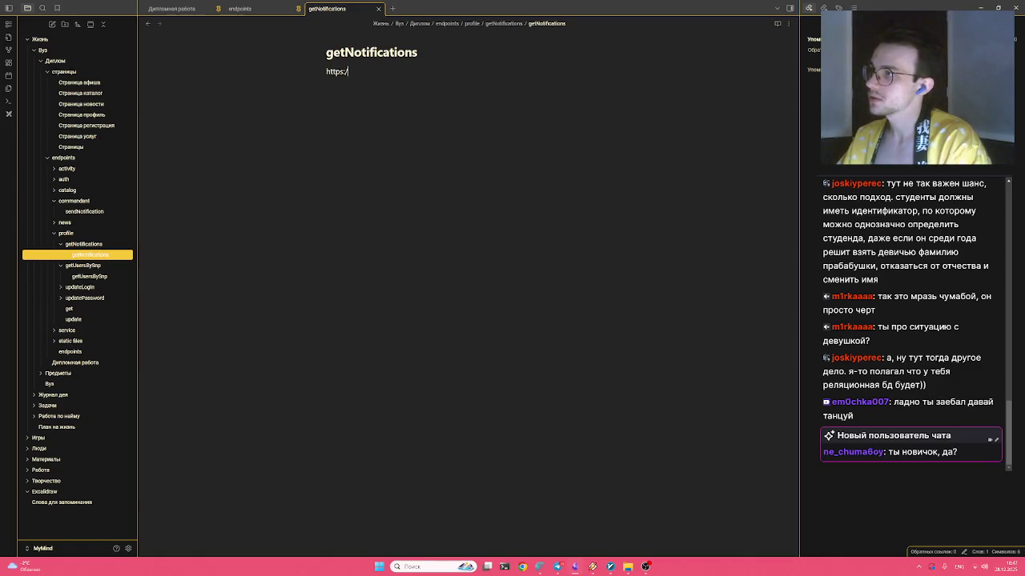
type("ba")
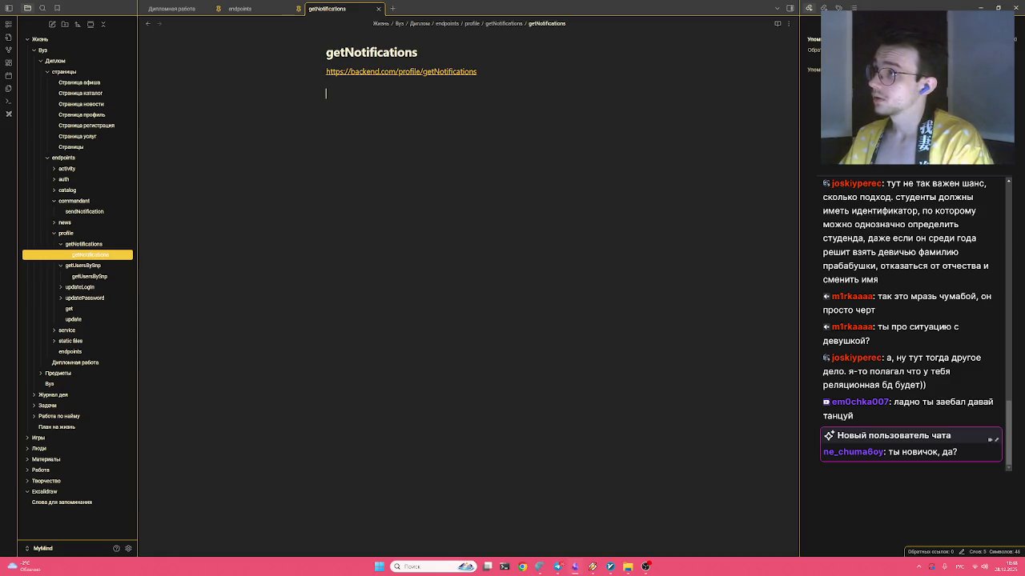
type("пуе")
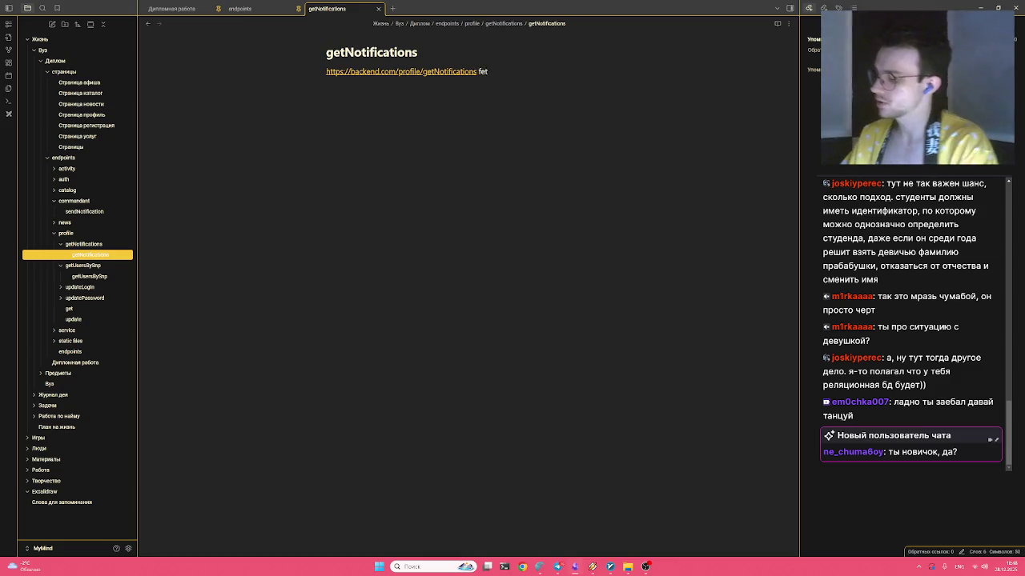
type(" GET")
Append POST after the sendNotification endpoint URL, then return to getNotifications
left_click(89, 276)
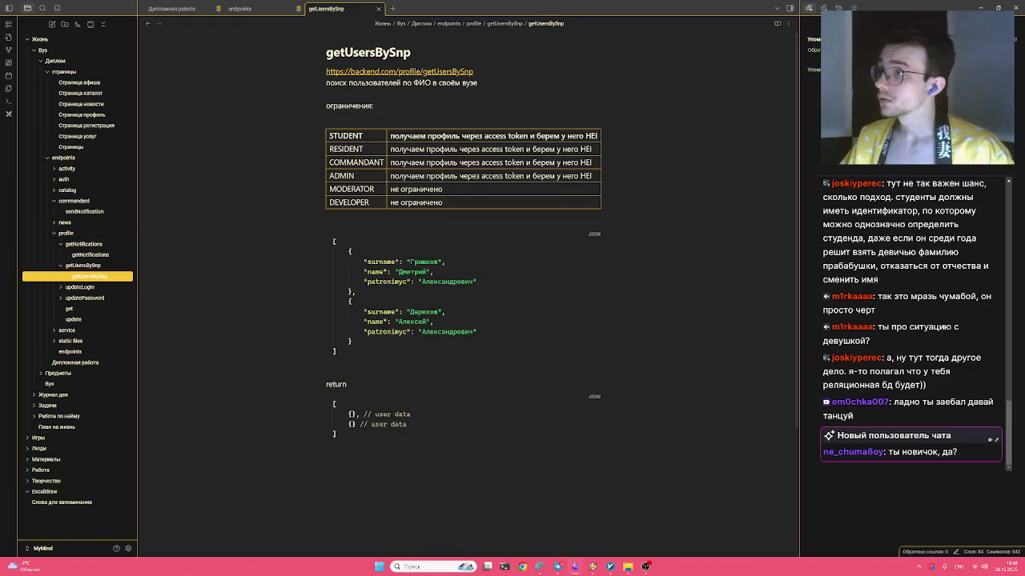
type("T")
left_click(84, 211)
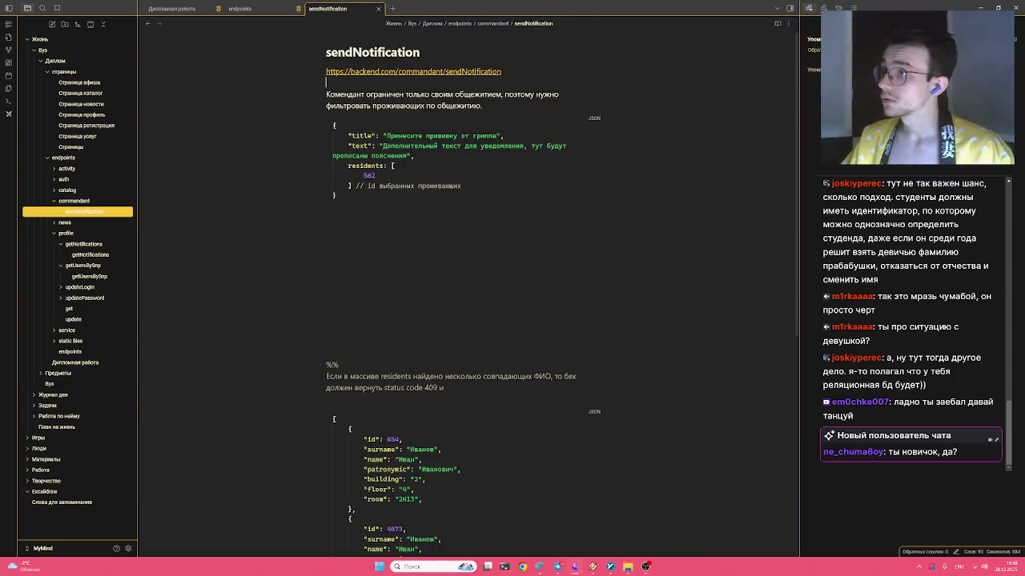
type(" POST")
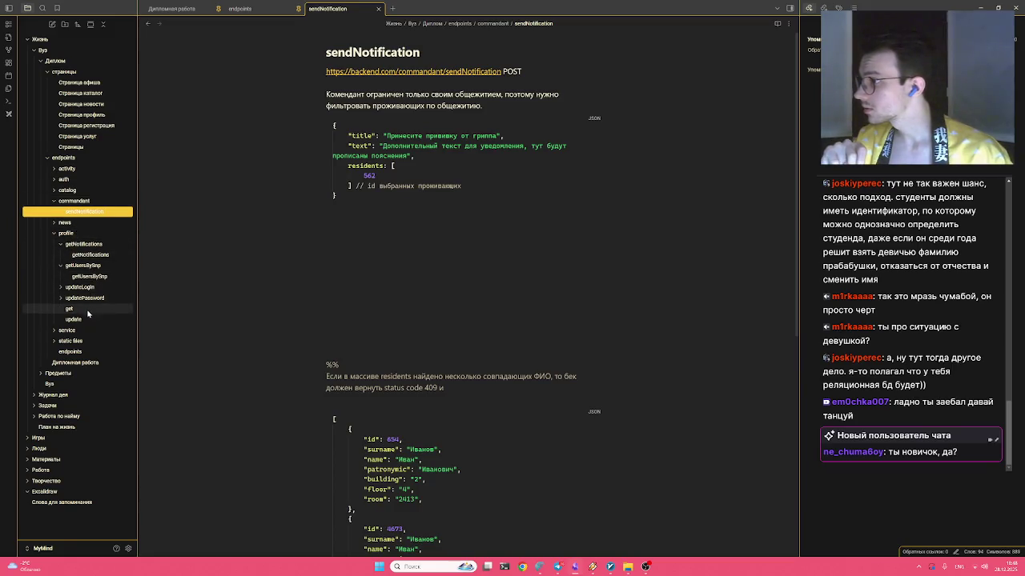
left_click(90, 254)
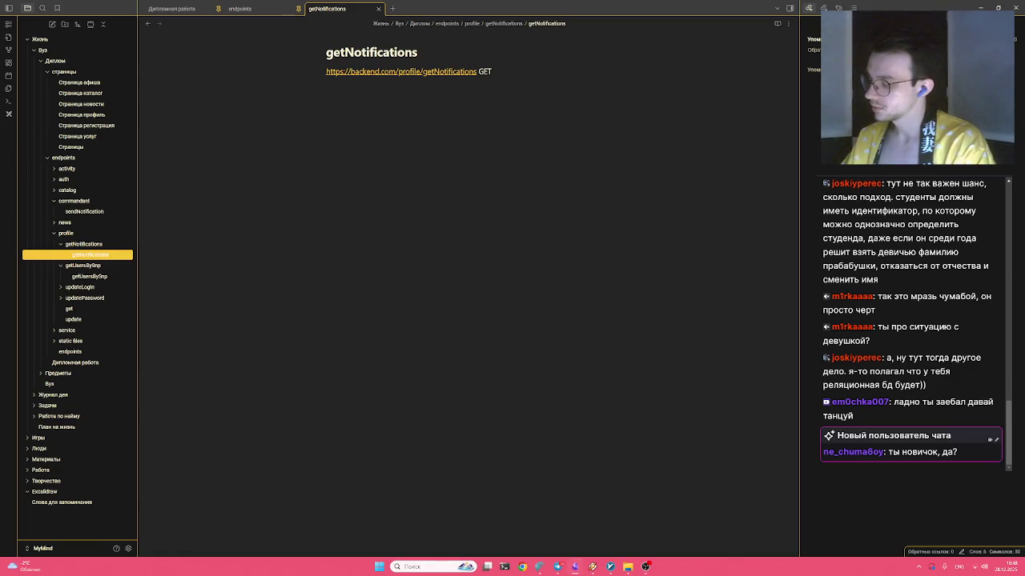
left_click(326, 93)
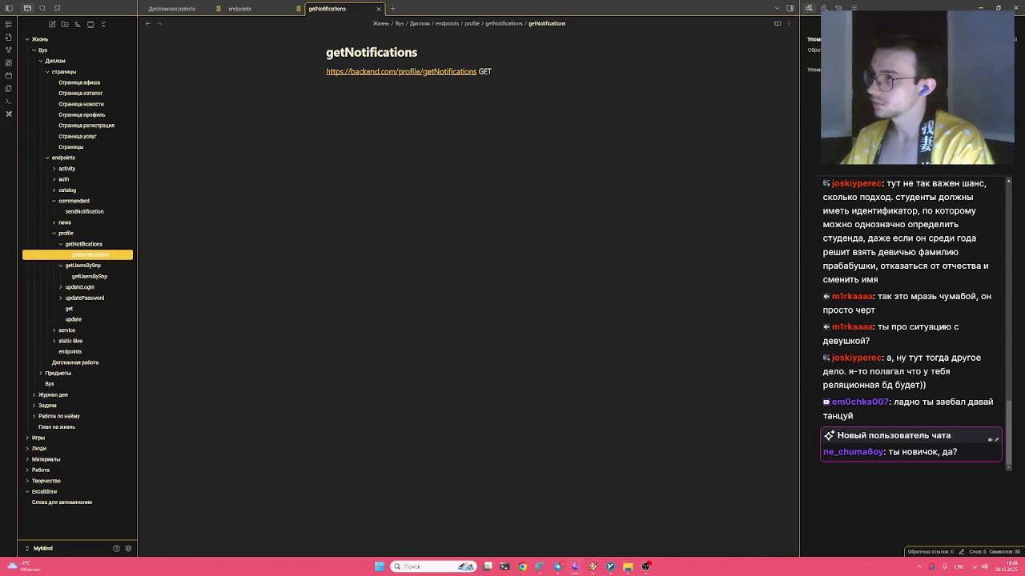
Type the description 'получить все уведомления от' followed by at.userId
key("alt+shift")
type("получить ")
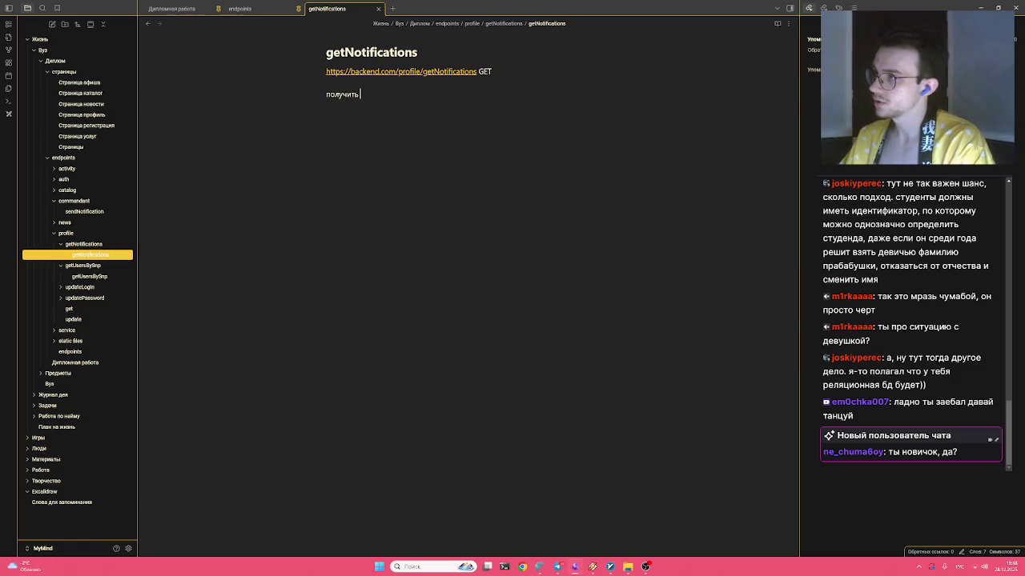
type("все уведомления от")
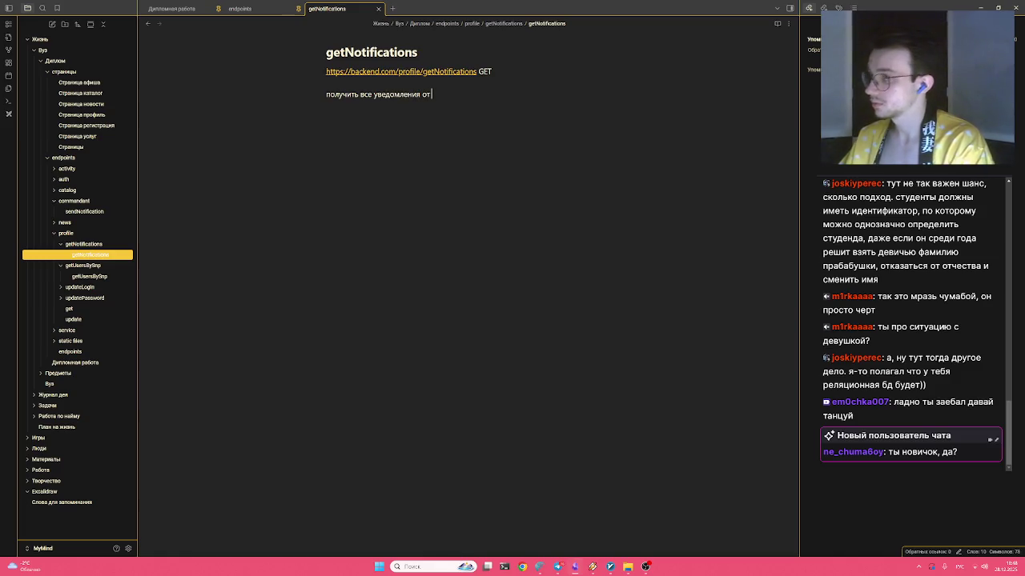
type(" фе")
key("alt+shift")
type("at.")
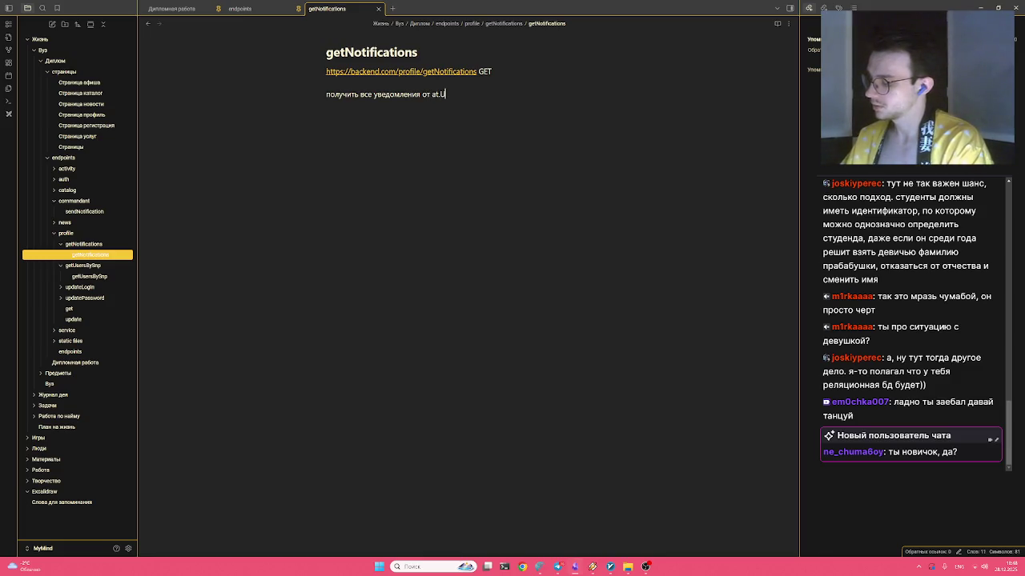
type("userId")
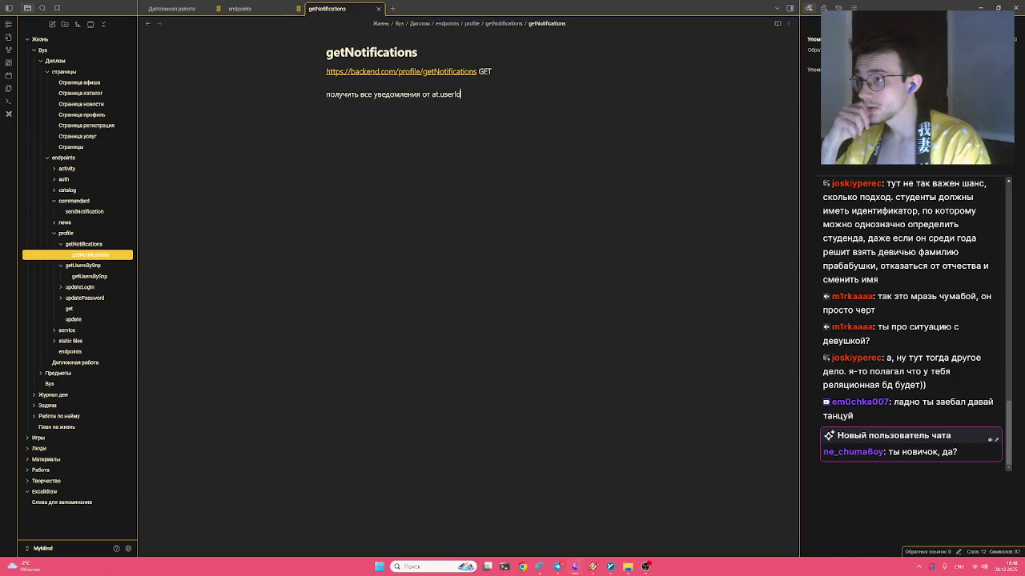
Reword the description to end 'для пользователя с id = at.userId'
key("BackSpace")
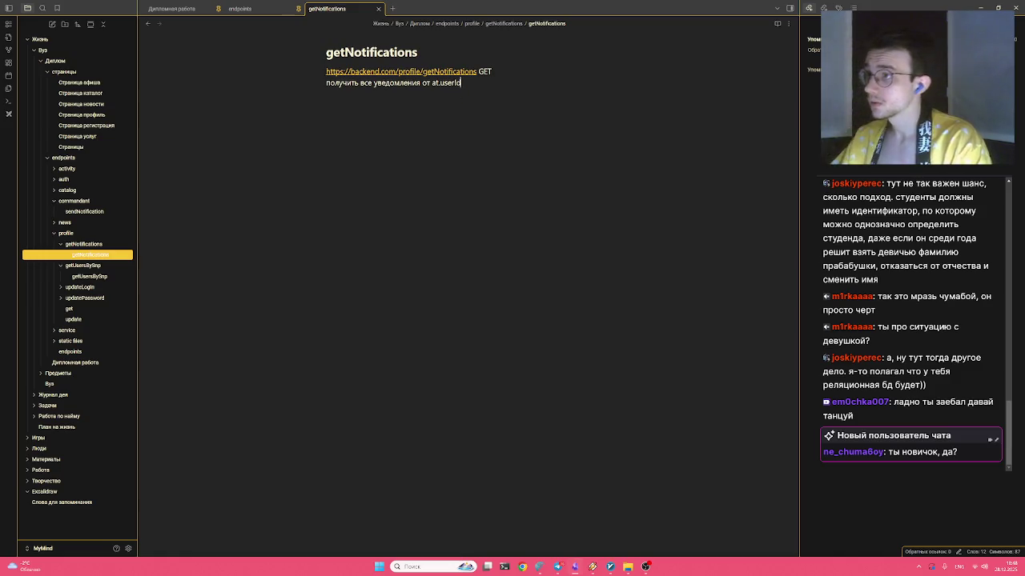
key("BackSpace")
key("BackSpace")
key("alt+shift")
type("для пр")
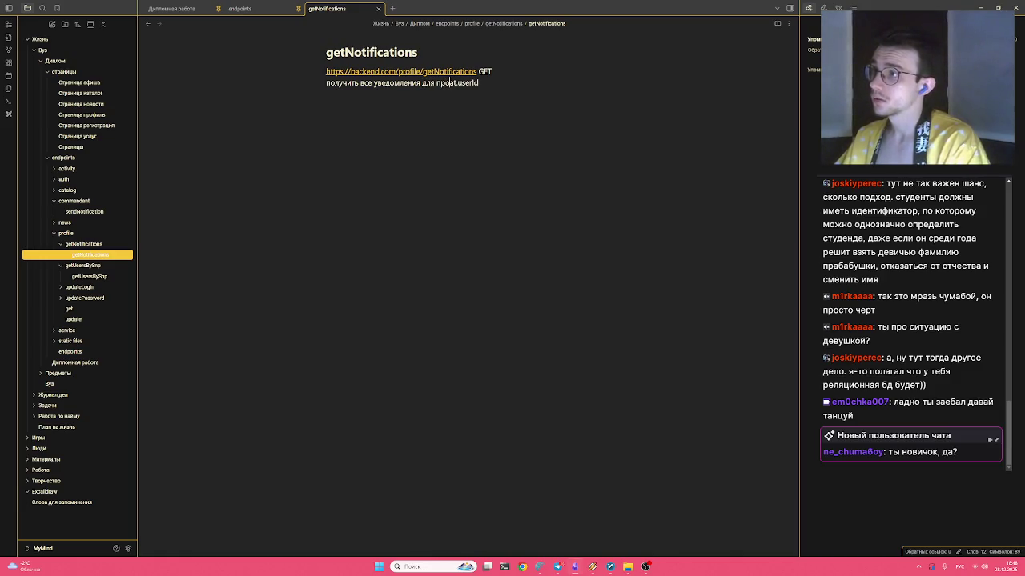
type("ля пользователя с")
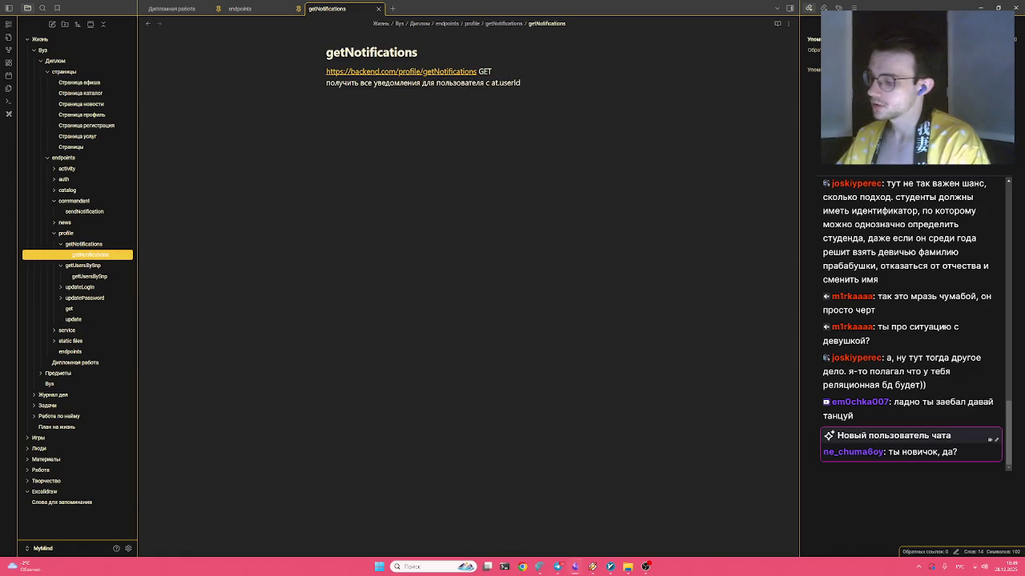
type(" шв")
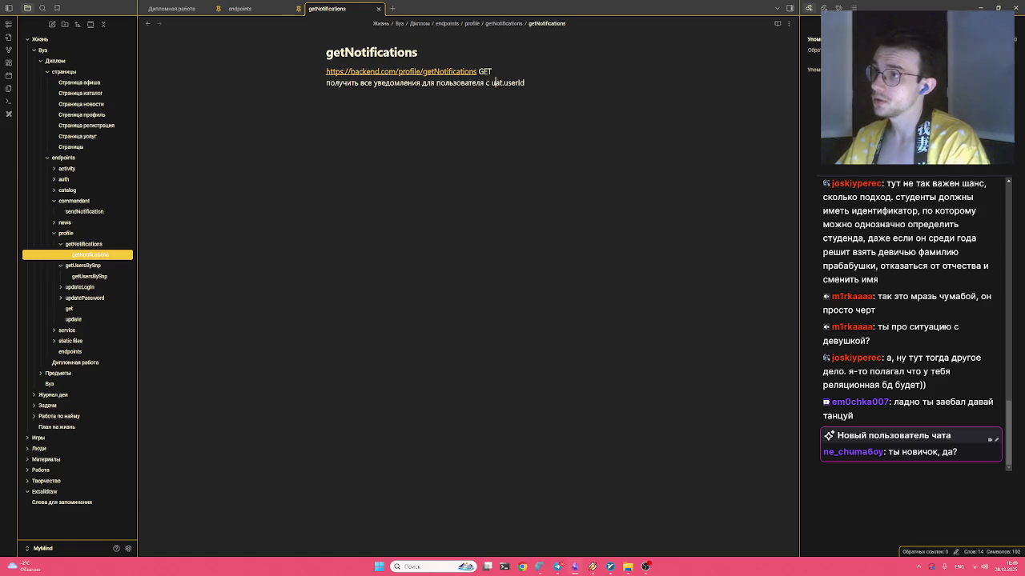
key("BackSpace")
key("BackSpace")
key("BackSpace")
type("id =")
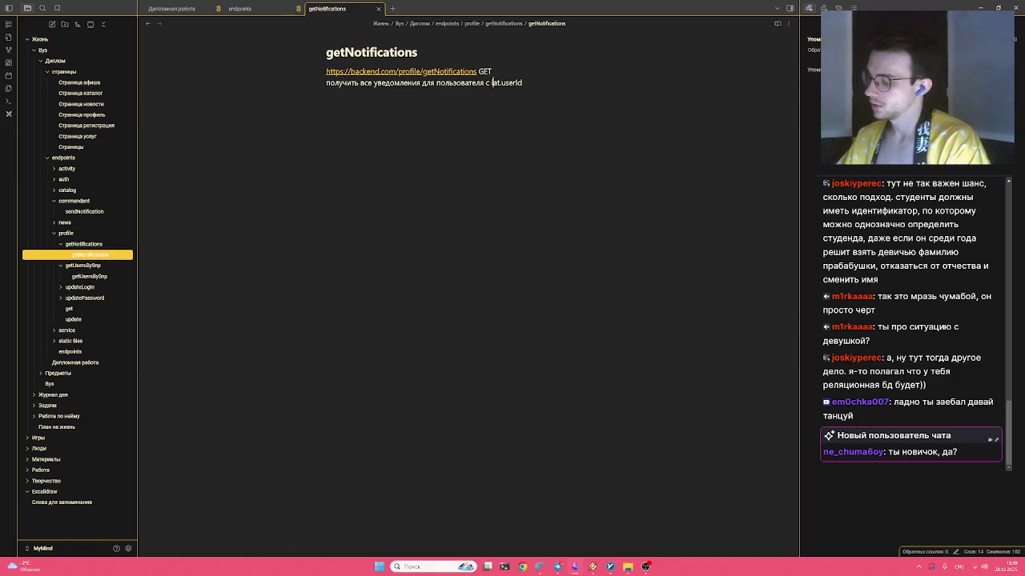
Add an empty line below and begin a ```json code fence
key("Return")
key("alt+shift")
key("Return")
type("е")
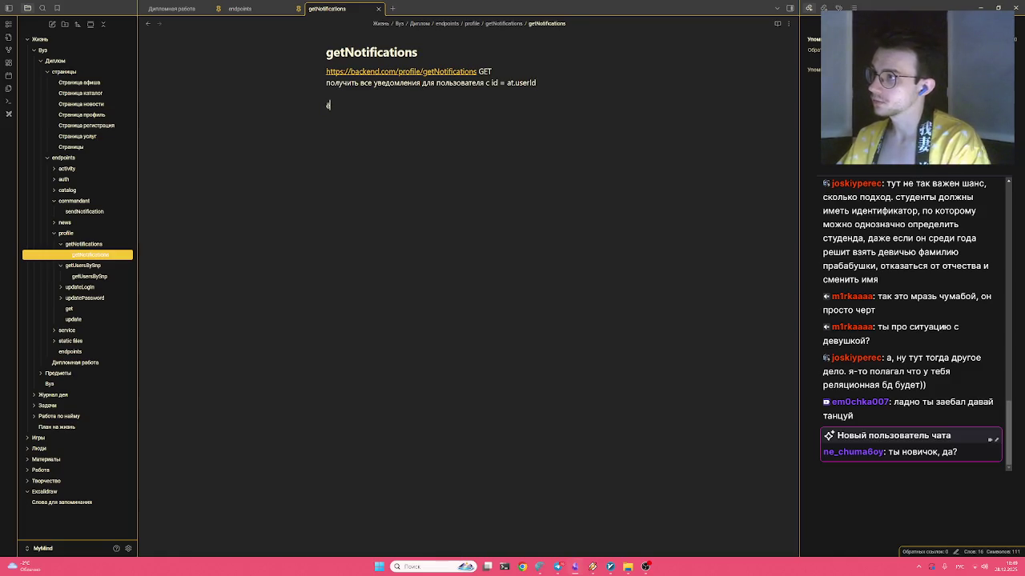
type("``")
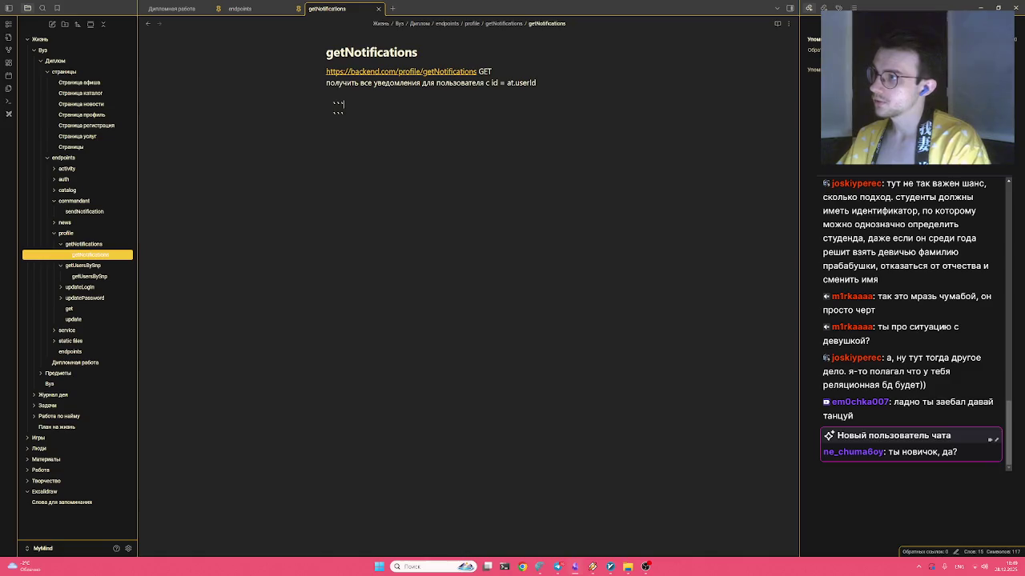
type(" json")
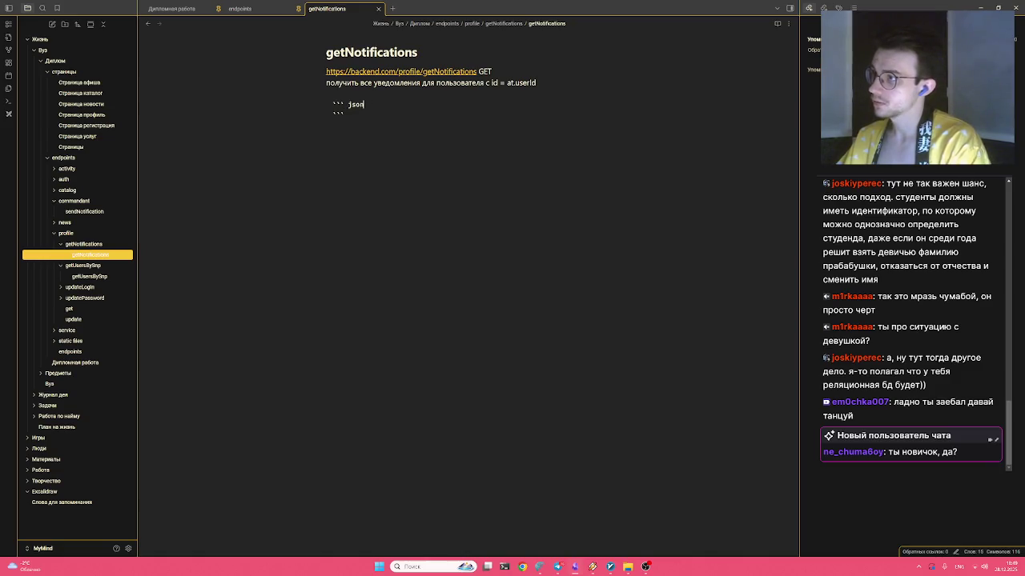
Add a "title" field "Прививка от гриппа" inside the JSON object
key("Return")
key("Tab")
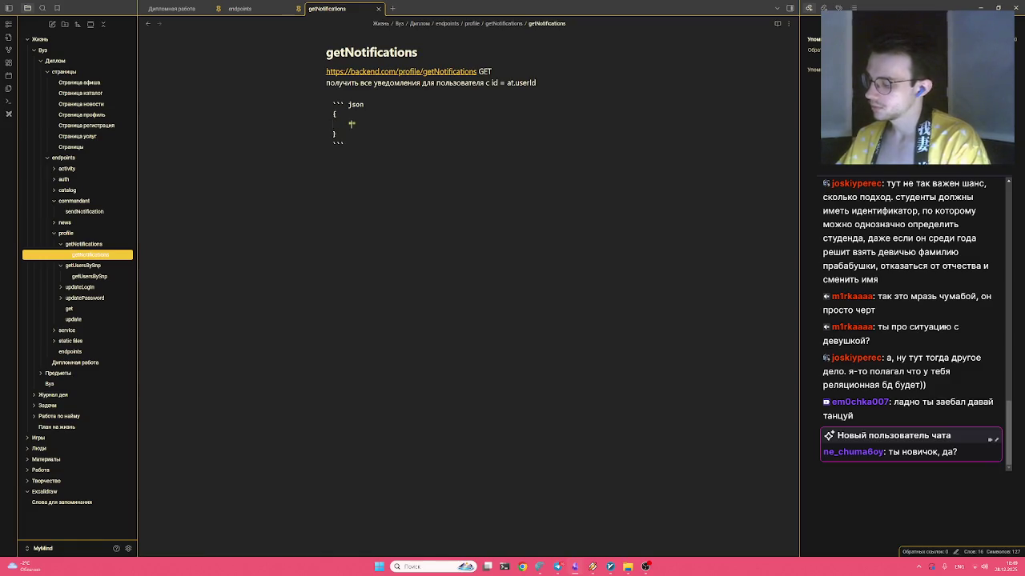
key("BackSpace")
key("BackSpace")
key("BackSpace")
type("title")
type("edtljvktybt")
key("ctrl+BackSpace")
key("alt+shift")
type("вивка от гриппа\"")
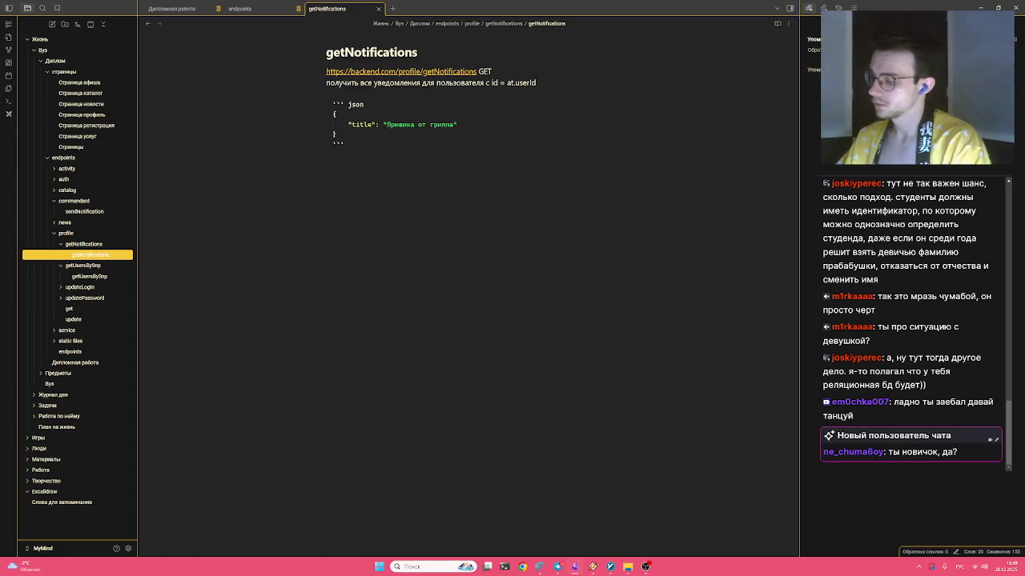
type("б")
key("Return")
Add a "text" field asking to renew the flu vaccination, old one expiring 21.02.2026
key("Down")
type("\"title\": \"Прививка от гриппа\",")
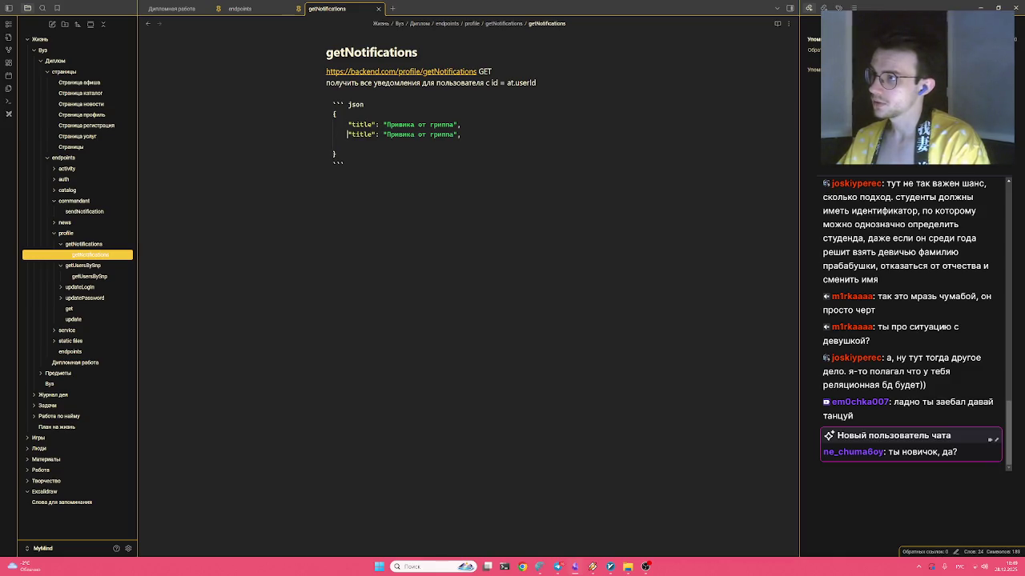
key("BackSpace")
key("BackSpace")
key("BackSpace")
key("BackSpace")
type("ext")
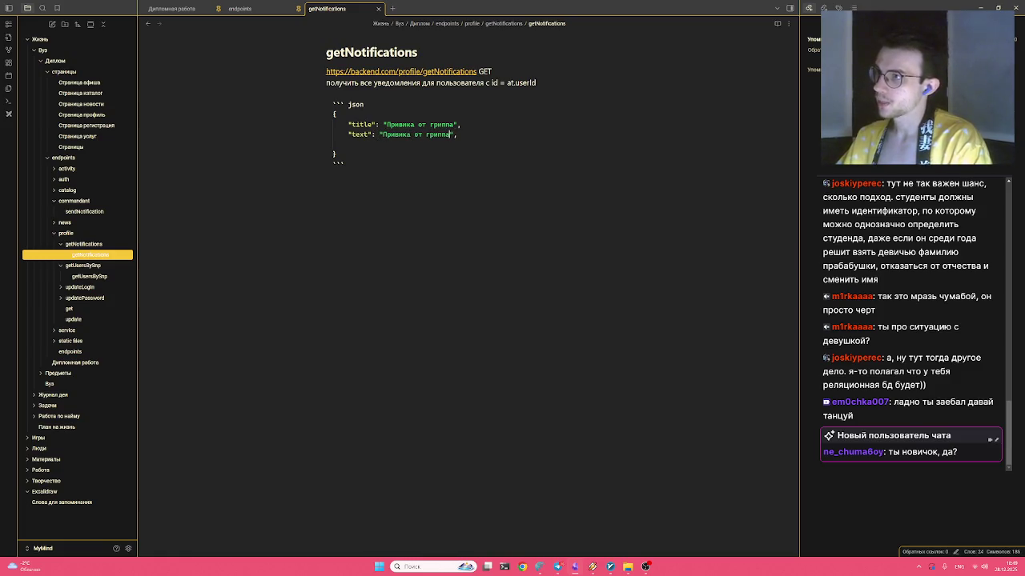
type("м")
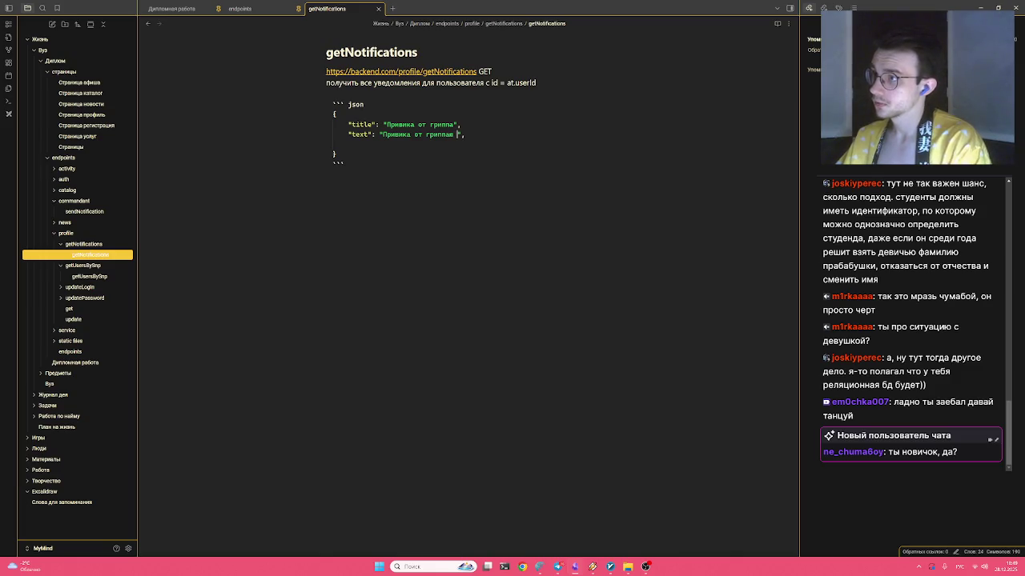
key("ctrl+BackSpace")
key("ctrl+BackSpace")
key("ctrl+BackSpace")
type("Ghjcb")
key("ctrl+BackSpace")
key("alt+shift")
type("Просим вас обновить прививку от гриппа")
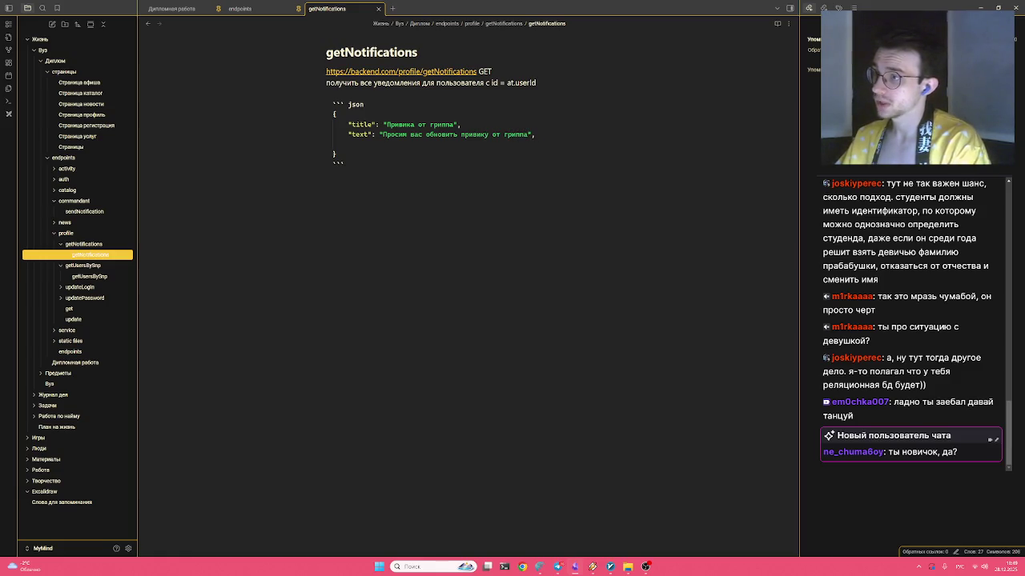
type("старая истекаеет 21 д")
key("BackSpace")
key("BackSpace")
type(".02.200")
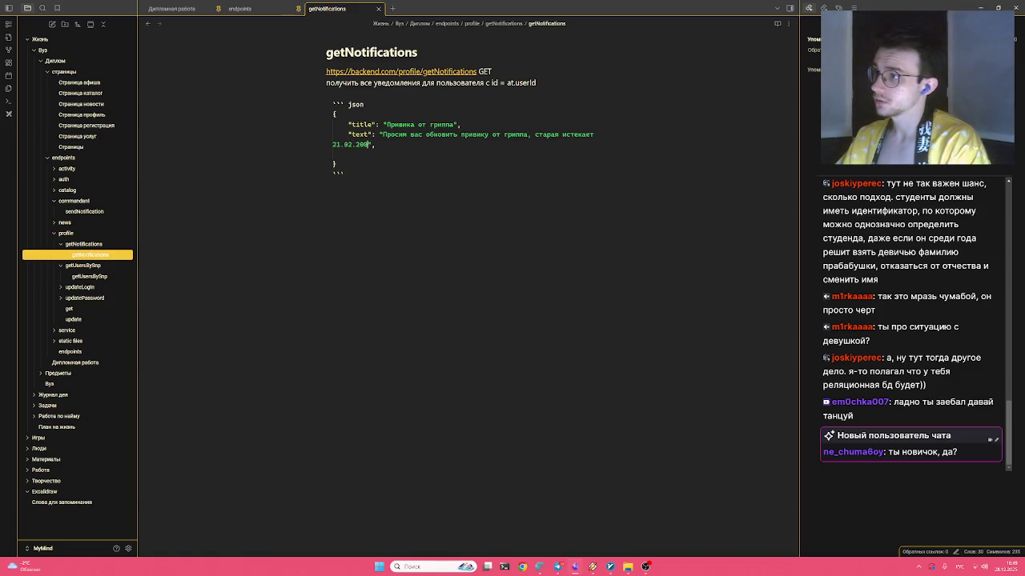
key("BackSpace")
type(",")
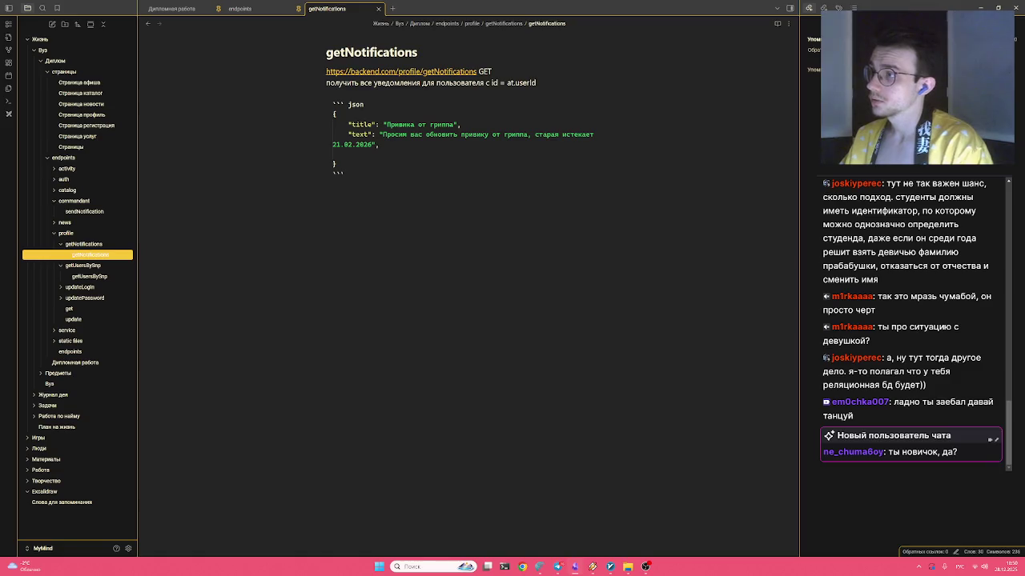
Change the outer braces to square brackets so the JSON is an array
key("BackSpace")
key("BackSpace")
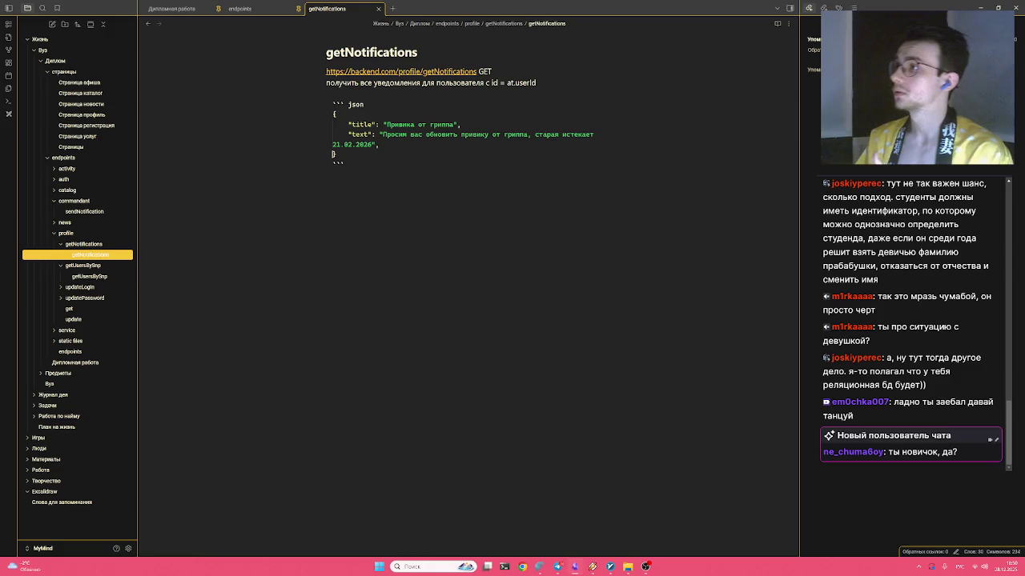
mouse_move(331, 115)
type("[")
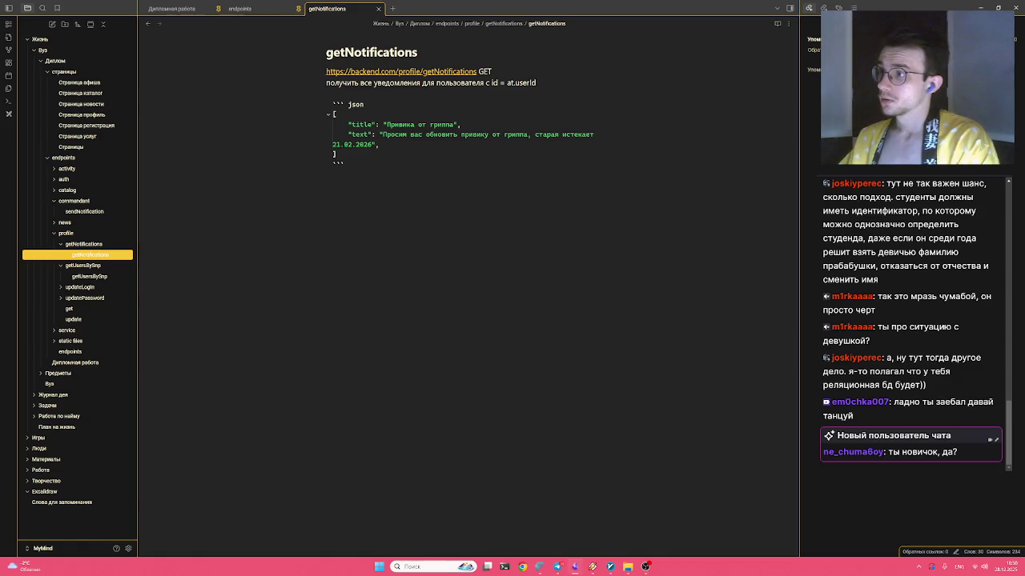
left_click(336, 114)
key("Return")
Wrap the notification fields in { } inside the array and indent them
type("{")
key("BackSpace")
type("}")
key("Return")
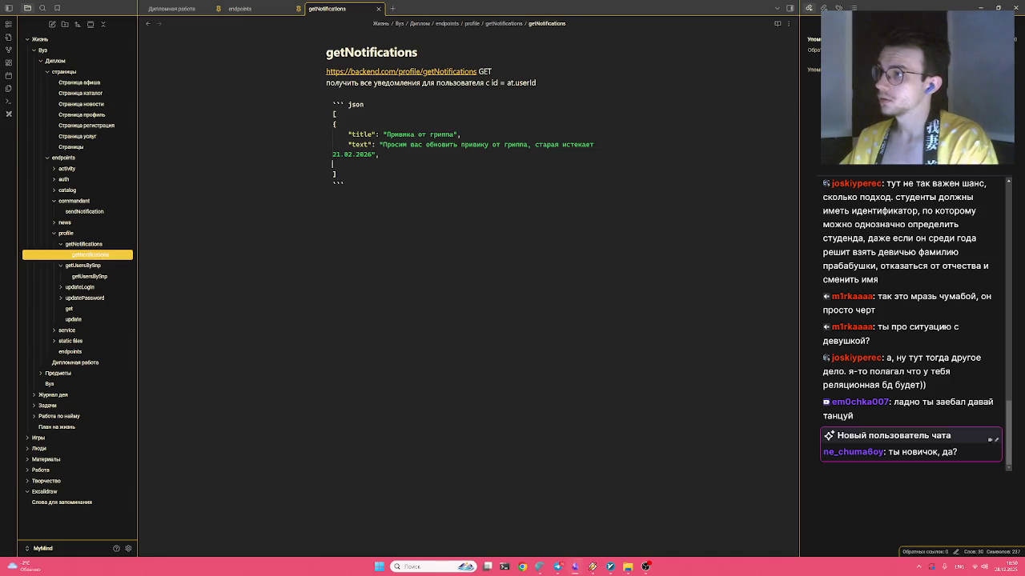
left_click(333, 144)
key("Tab")
key("Up")
key("Tab")
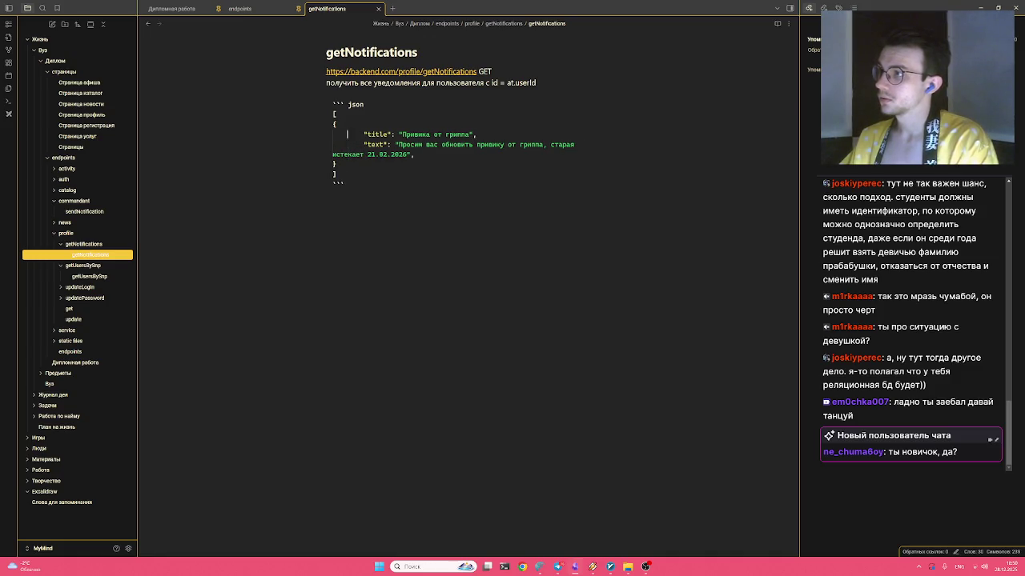
key("Up")
key("Tab")
key("Up")
key("Tab")
key("Up")
key("Up")
key("Up")
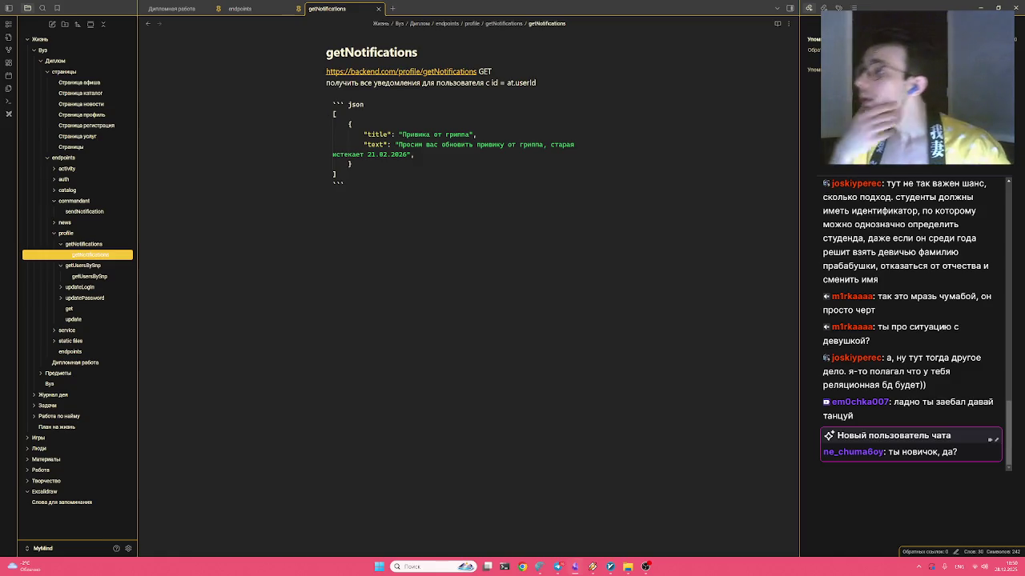
Duplicate the notification object and put a comma after the first one
key("shift+Up")
key("shift+Up")
key("shift+Up")
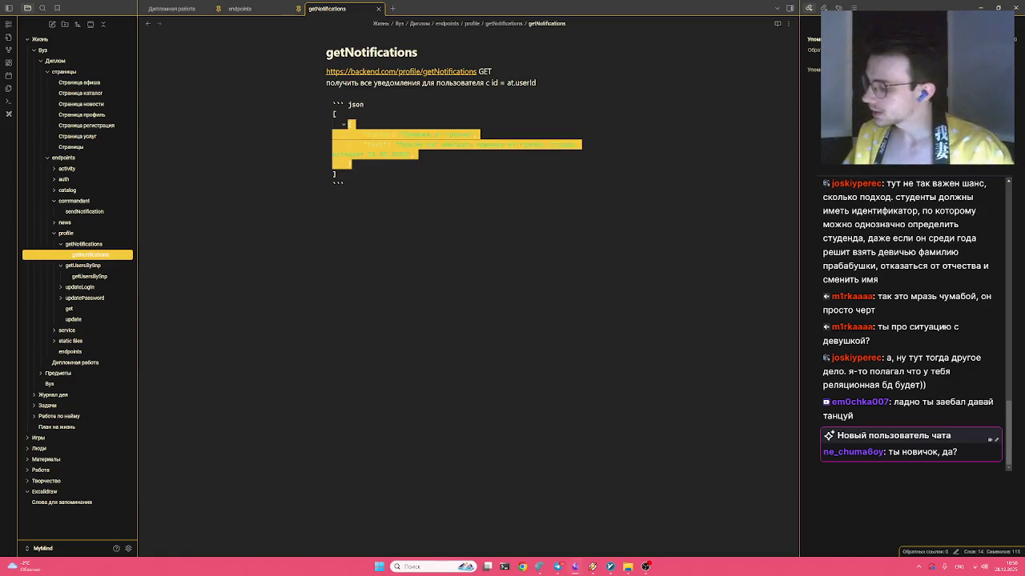
key("BackSpace")
key("ctrl+z")
key("Return")
key("ctrl+v")
key("Up")
key("Up")
key("Up")
key("Up")
key("End")
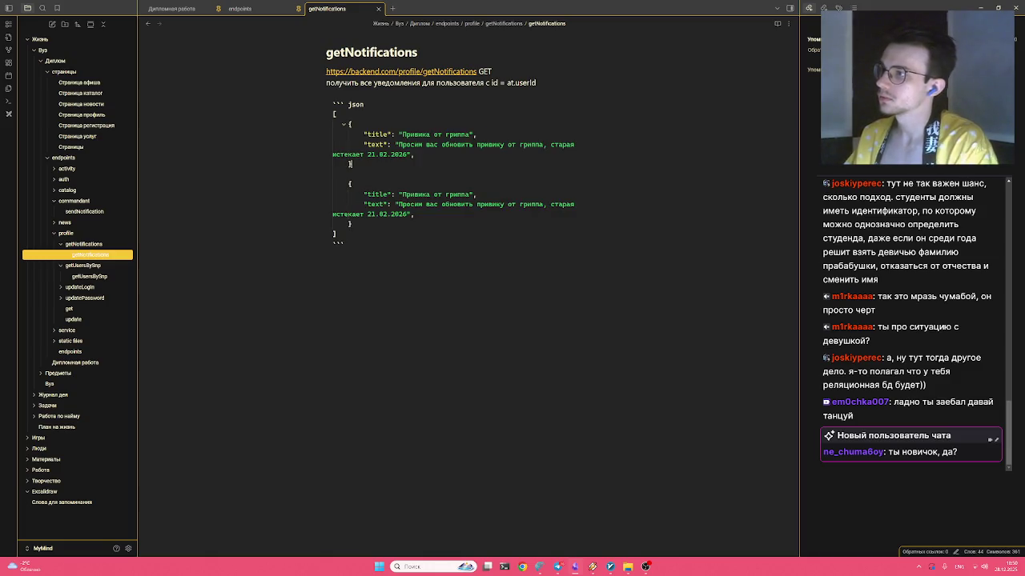
type(",")
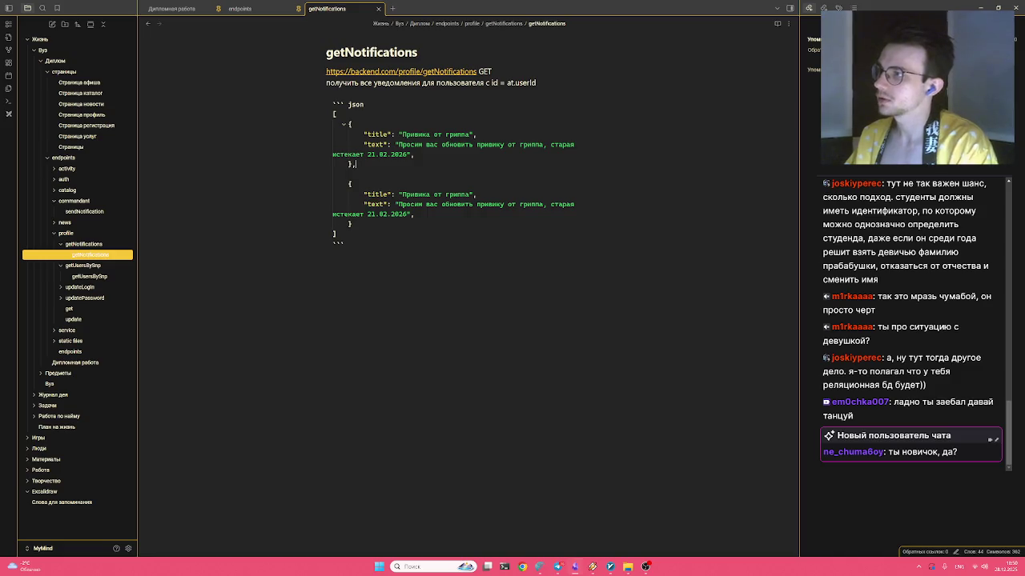
Retitle the second notification to 'Флюрография'
double_click(415, 194)
double_click(457, 194)
type("ВИЧ")
double_click(531, 204)
key("BackSpace")
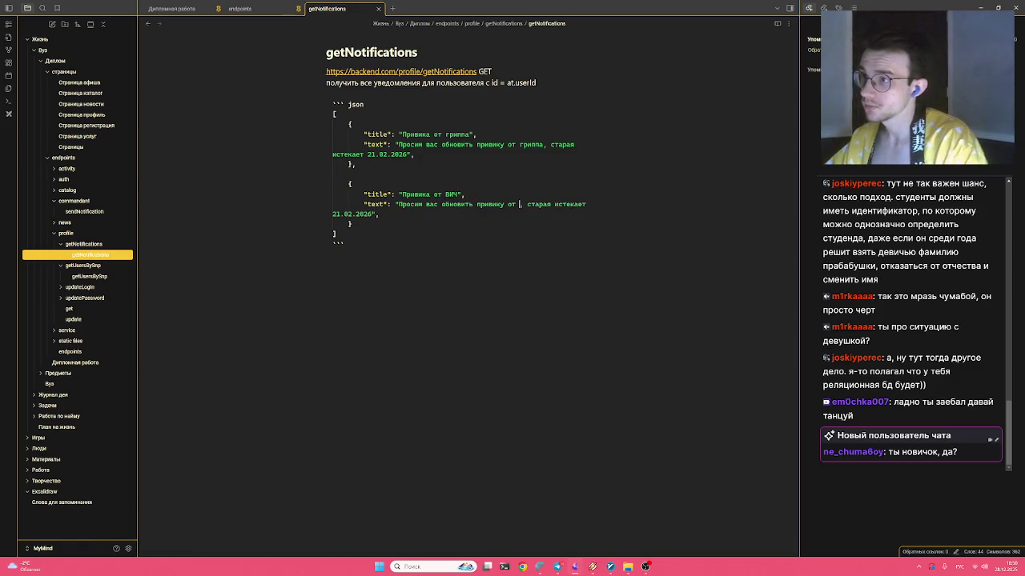
key("Left")
key("Left")
key("ctrl+BackSpace")
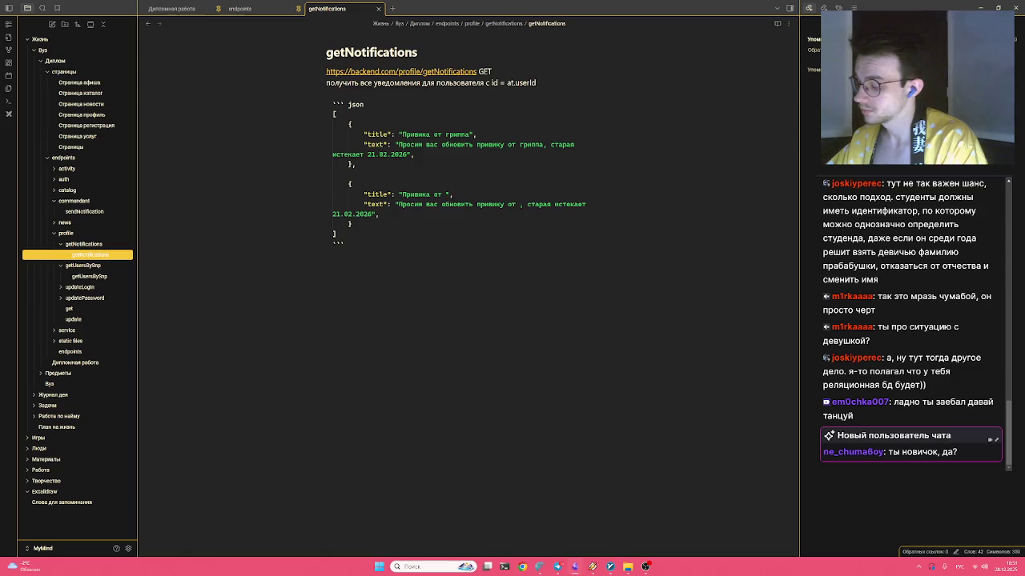
key("ctrl+BackSpace")
key("ctrl+BackSpace")
type("Флюрография")
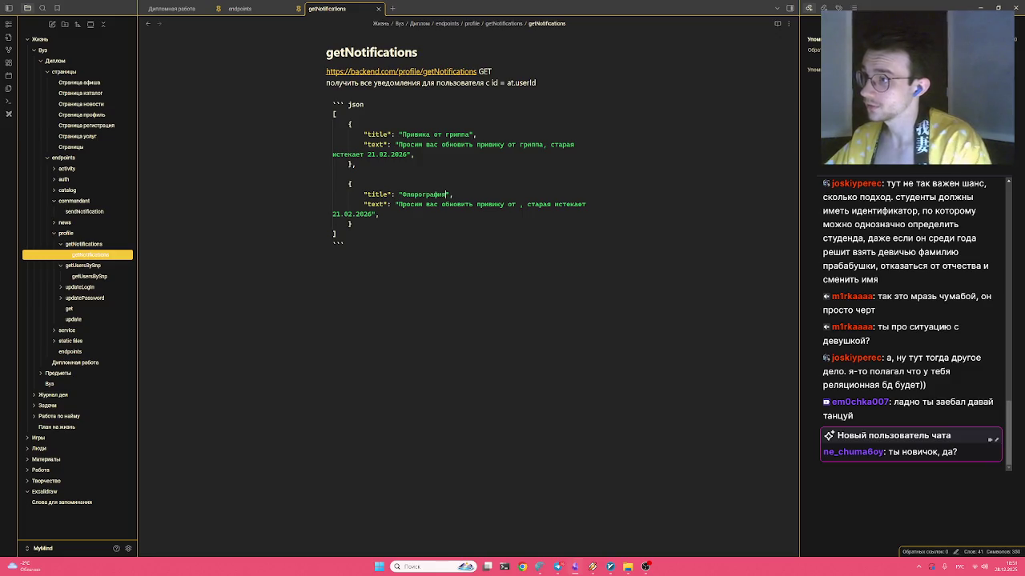
Change the second notification's text to ask for renewing the флюрографию
key("ctrl+BackSpace")
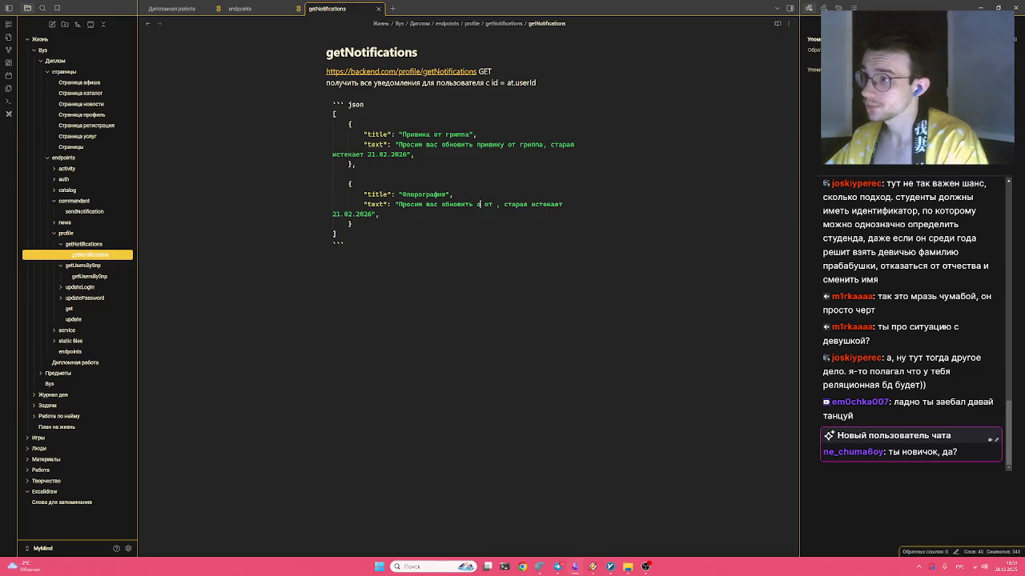
type("флюрографию")
key("BackSpace")
key("BackSpace")
key("BackSpace")
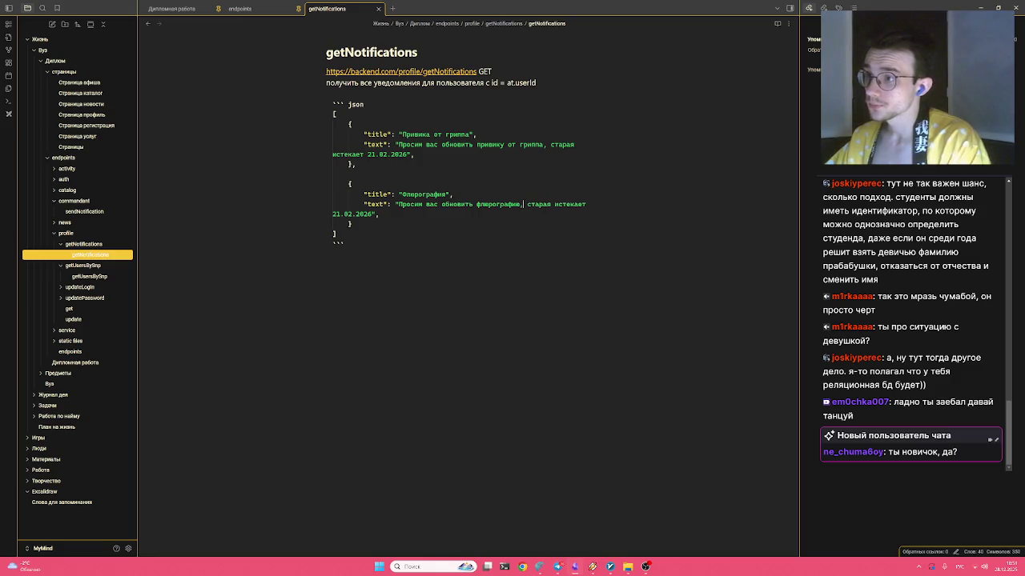
key("End")
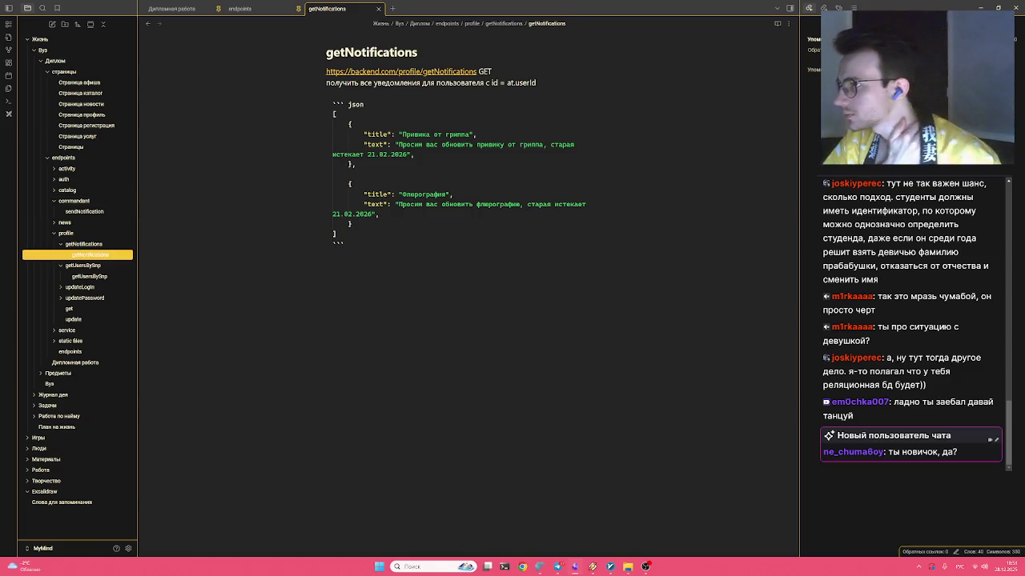
left_click_drag(333, 114, 344, 234)
Reopen getNotifications and collapse the updatePassword and updateLogin folders in the file tree
left_click(354, 164)
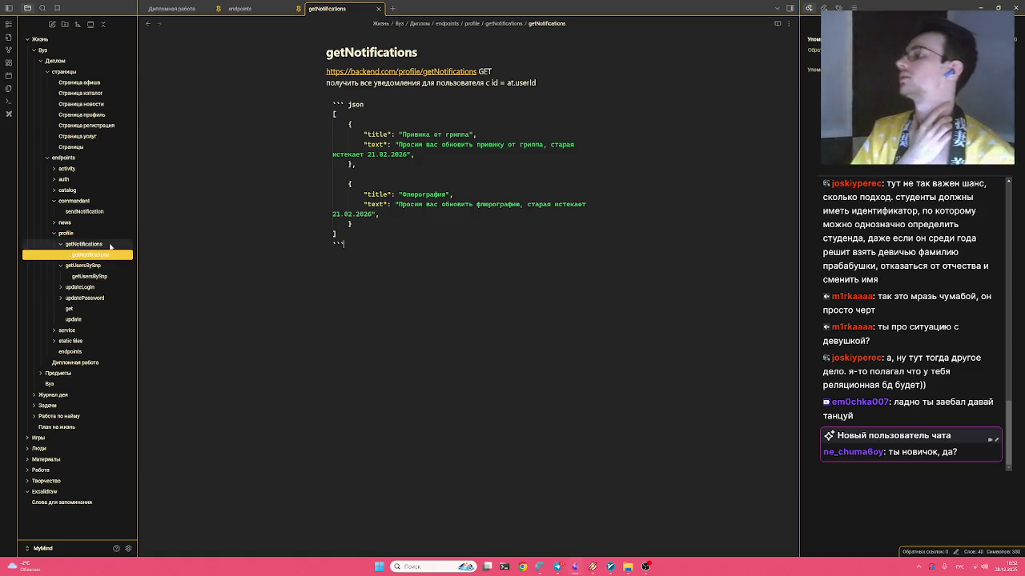
left_click(96, 255)
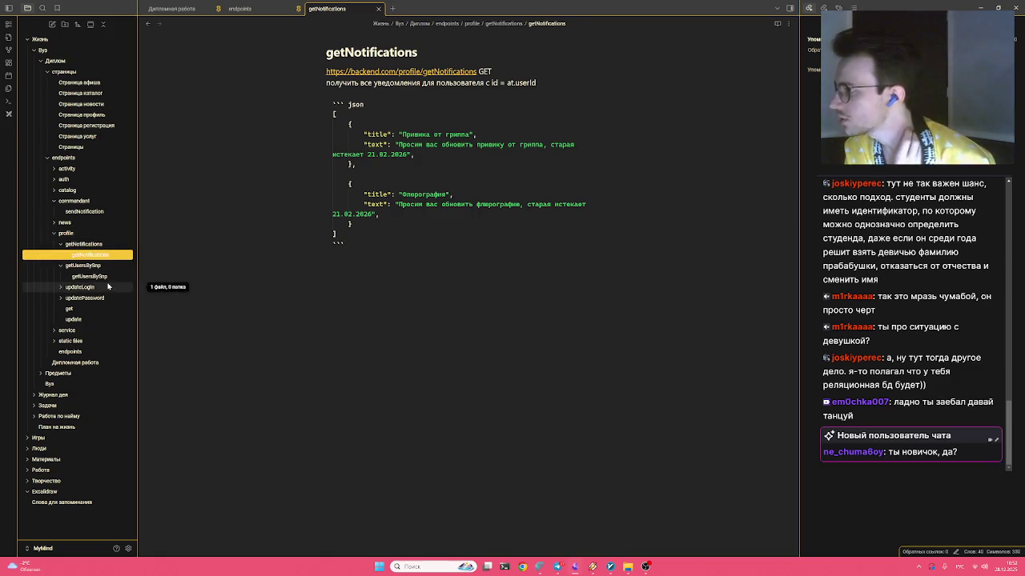
left_click(84, 297)
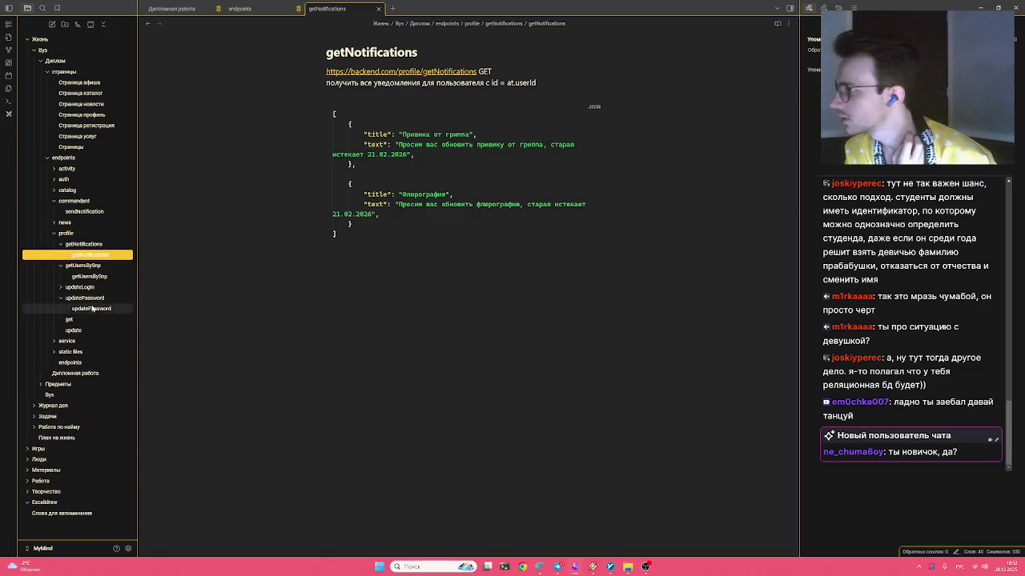
left_click(84, 298)
left_click(80, 286)
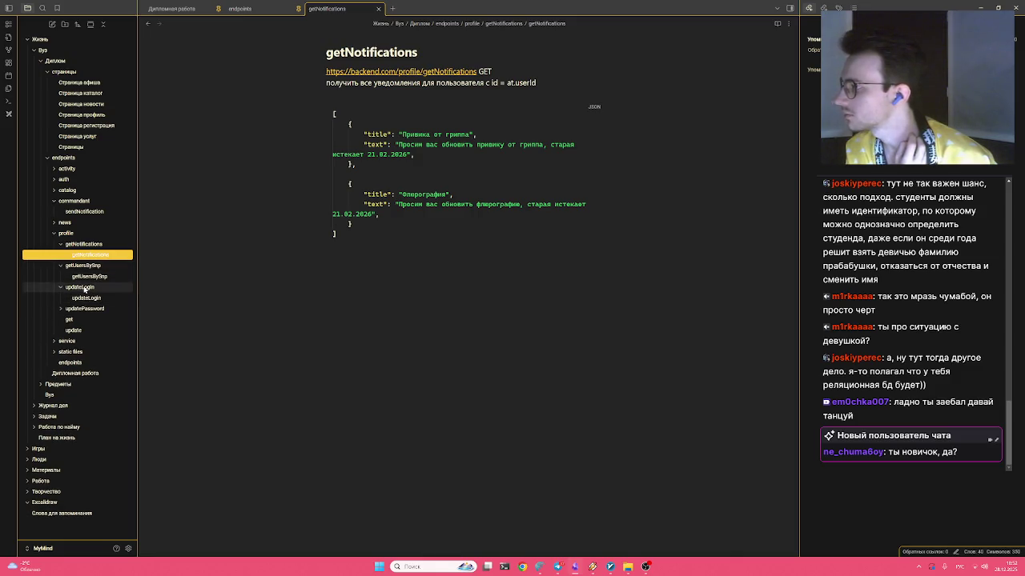
left_click(94, 289)
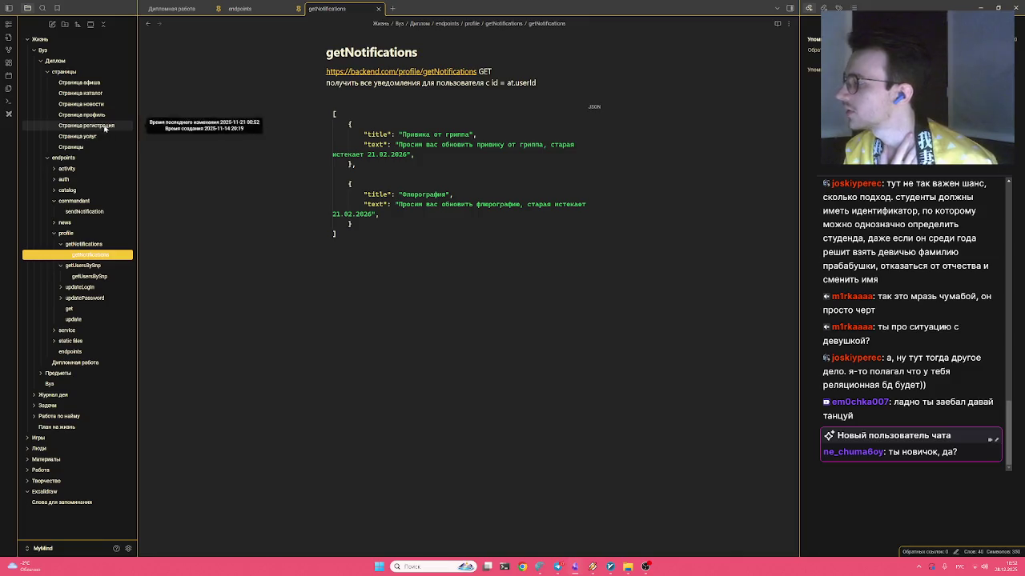
Open Дипломная работа, fold the Access token и Refresh token section, and jump to the end
left_click(76, 363)
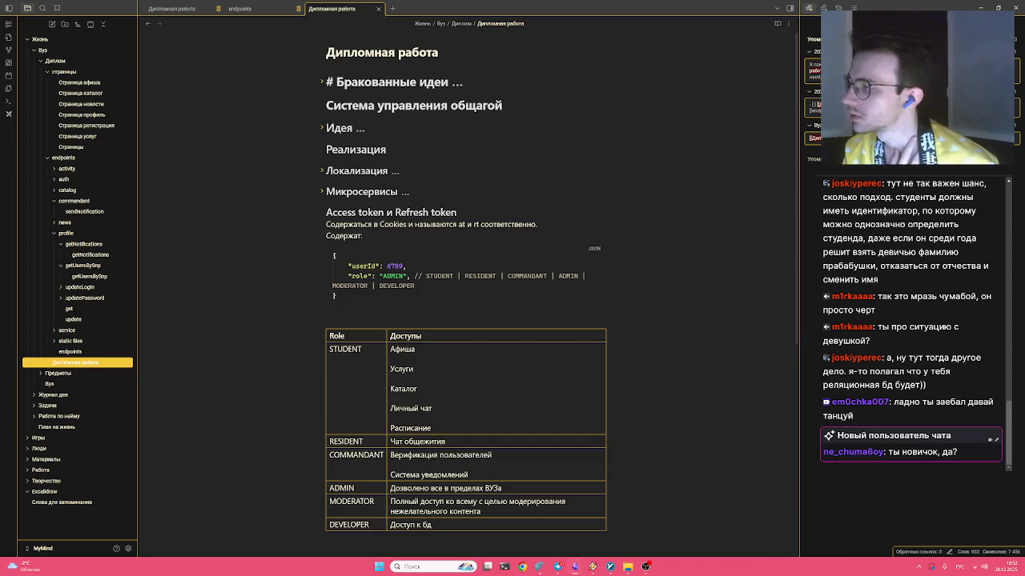
scroll(319, 194, "down", 2)
left_click(321, 54)
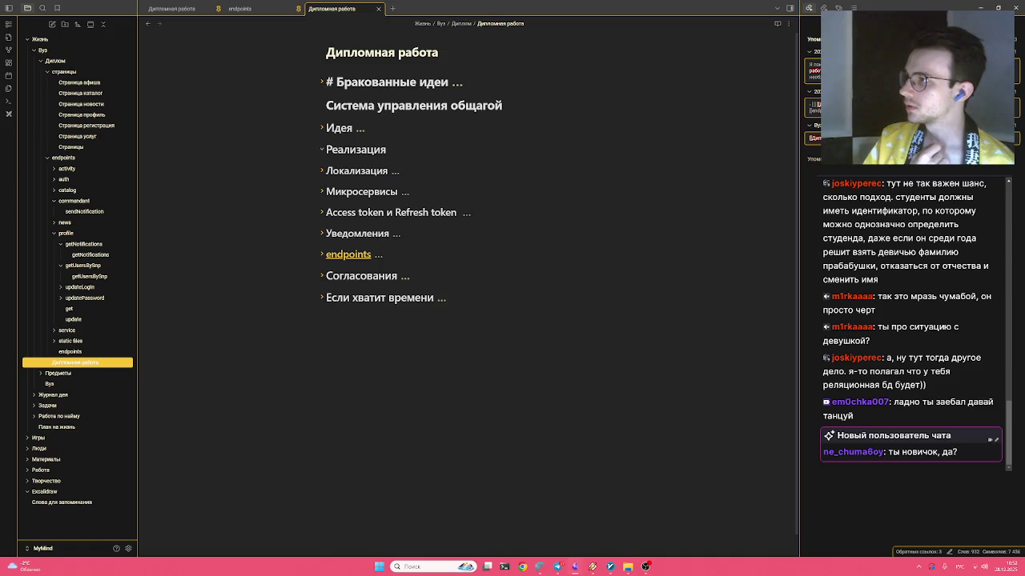
key("ctrl+End")
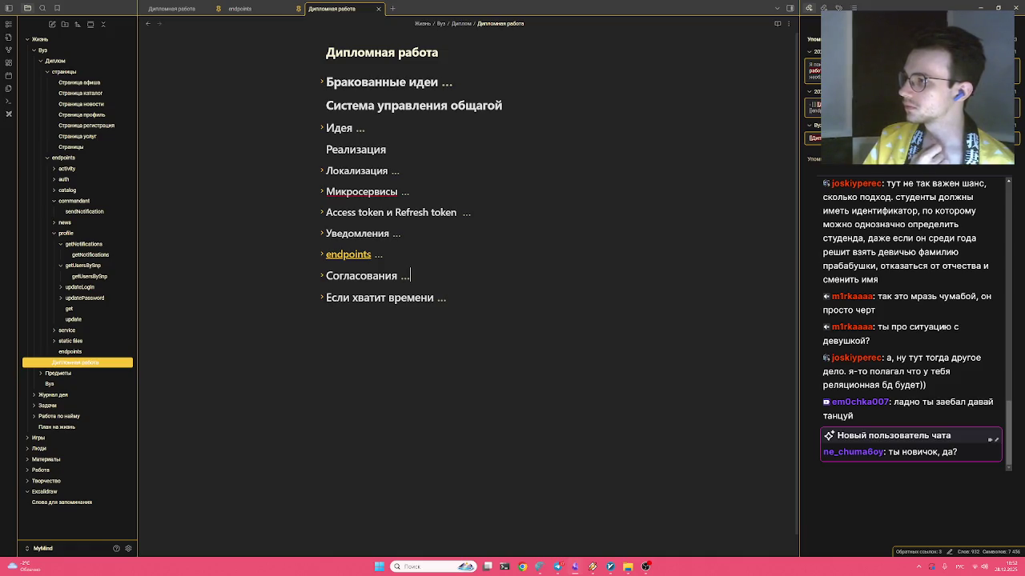
Unfold Согласования and add a '## Регистрация' heading after 'theme - theme'
key("ctrl+Return")
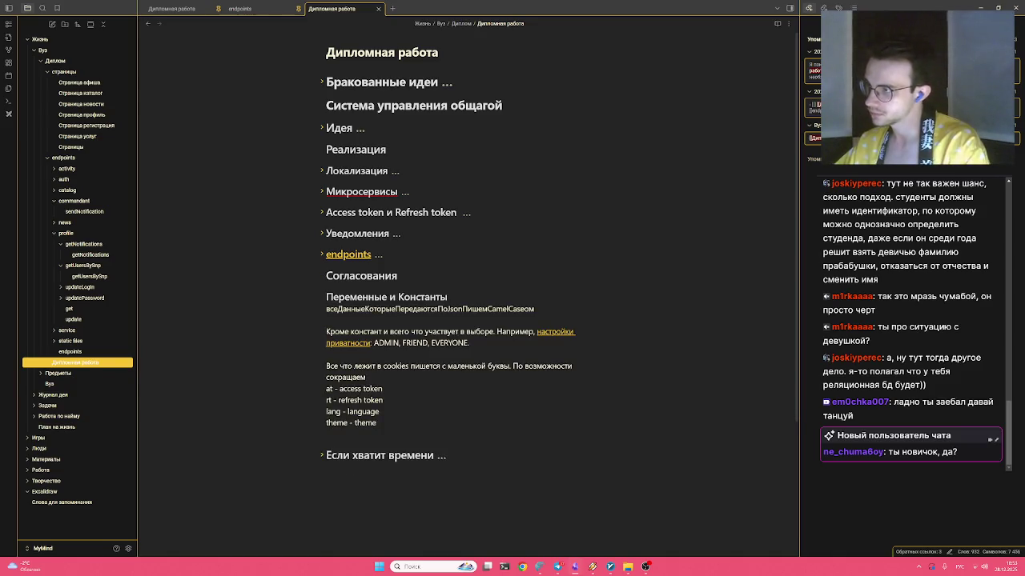
key("Return")
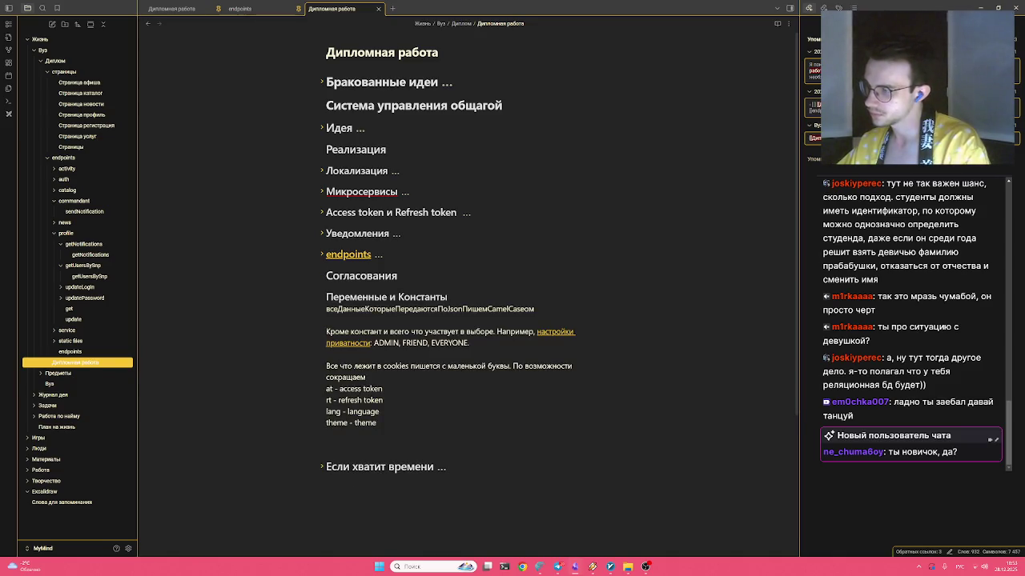
type("###")
key("BackSpace")
left_click(366, 275)
left_click(339, 454)
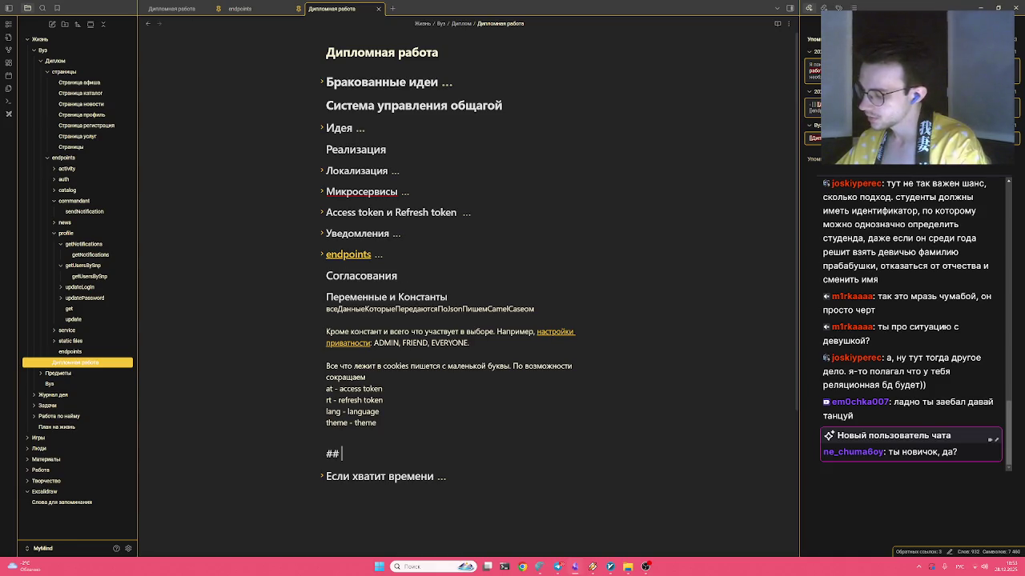
type("Обязатель")
key("BackSpace")
key("BackSpace")
key("BackSpace")
key("ctrl+BackSpace")
type("Регистрация")
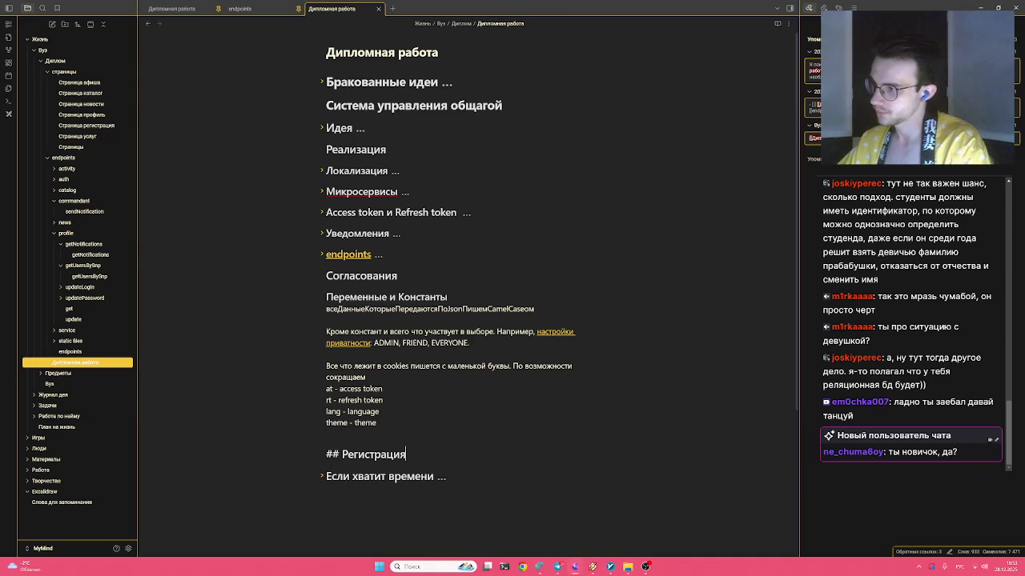
key("Return")
key("Return")
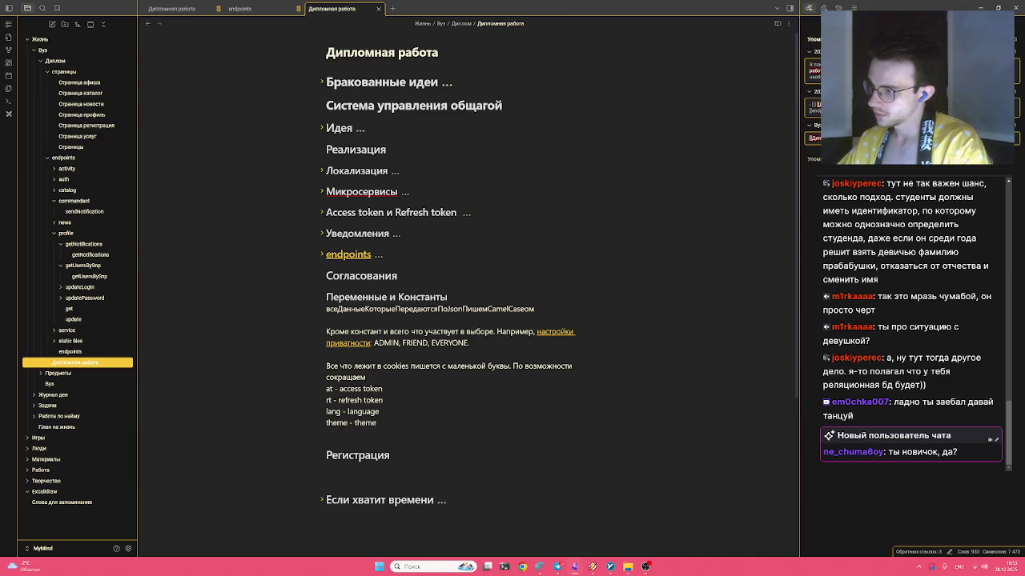
Write 'ФИО - обязательные поля для отправки уведомлений' under it and open sendNotification
type("J,z")
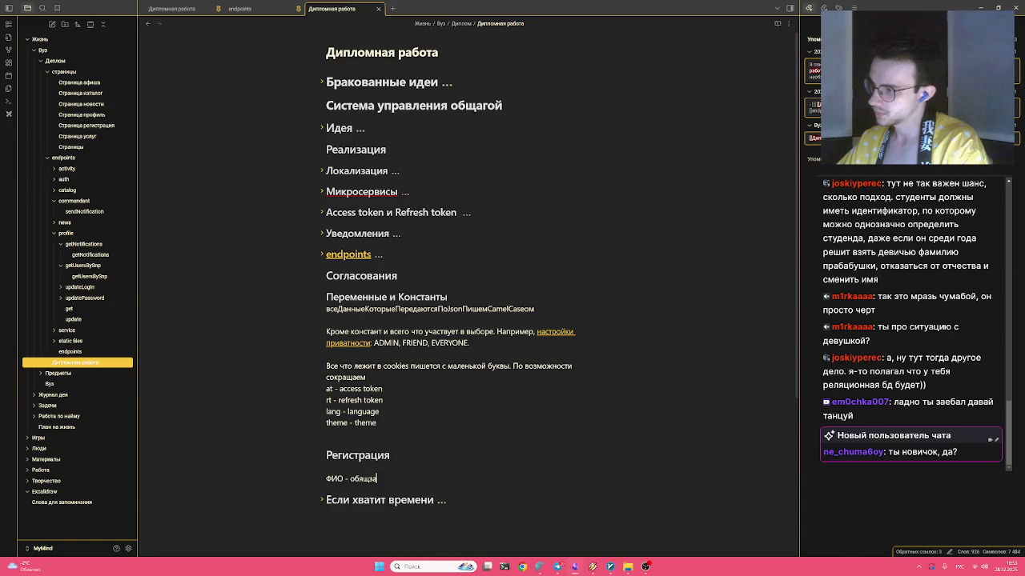
type("зательно")
key("BackSpace")
key("BackSpace")
key("BackSpace")
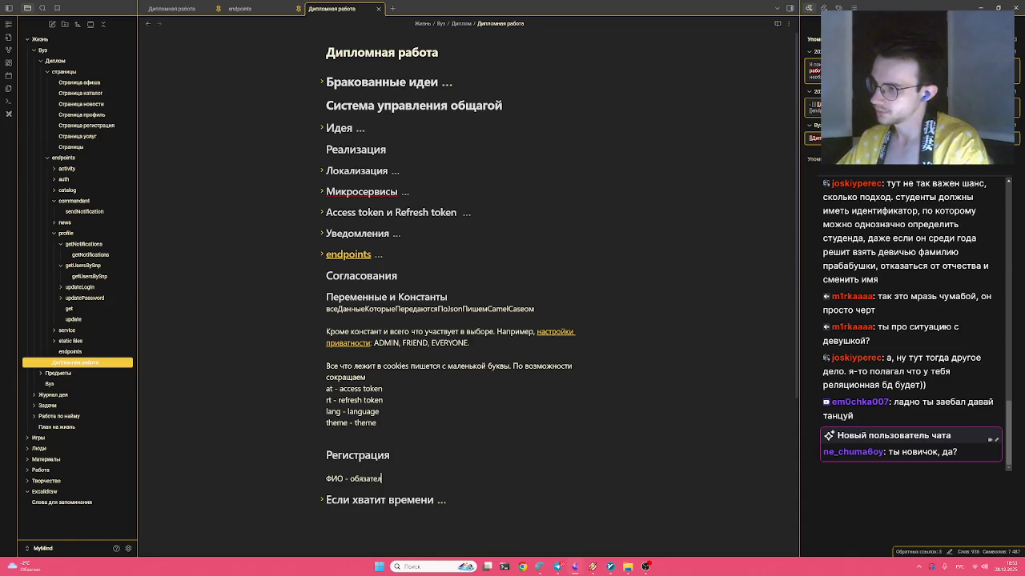
type("поля для отправки уведомлений.")
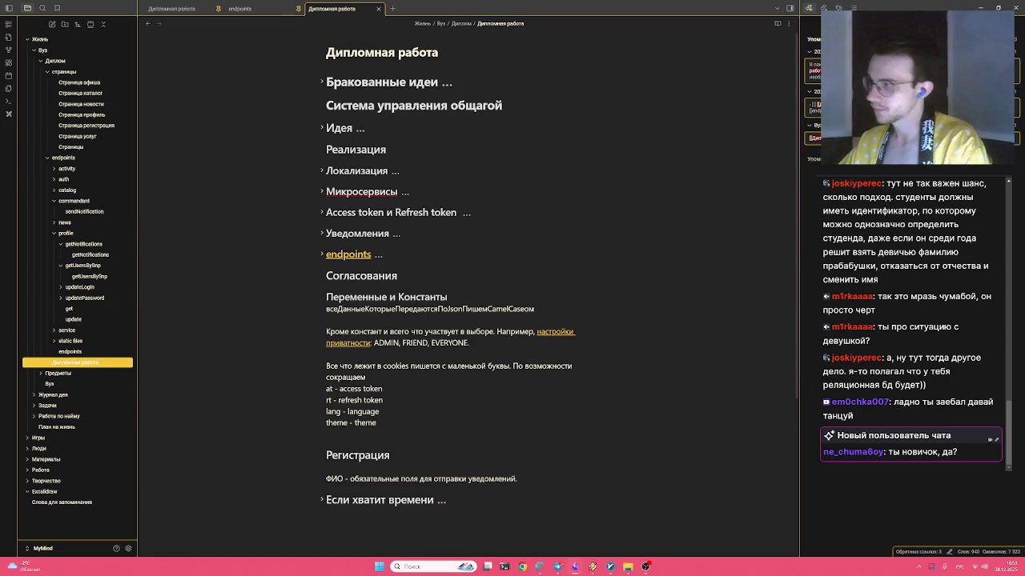
left_click(89, 211)
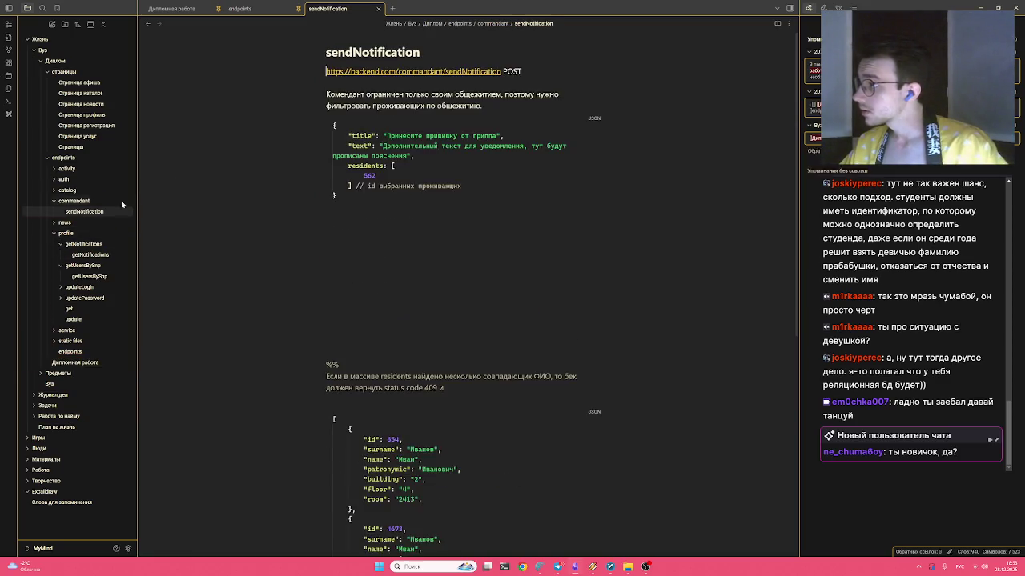
Glance over the endpoints and sendNotification notes, then go back to the Дипломная работа note
scroll(468, 321, "down", 2)
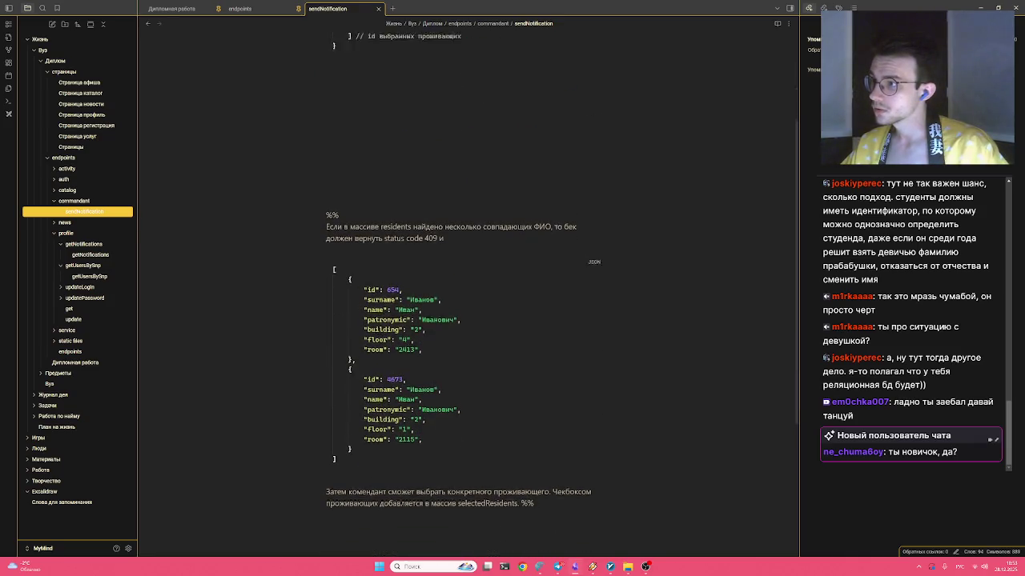
scroll(468, 320, "up", 2)
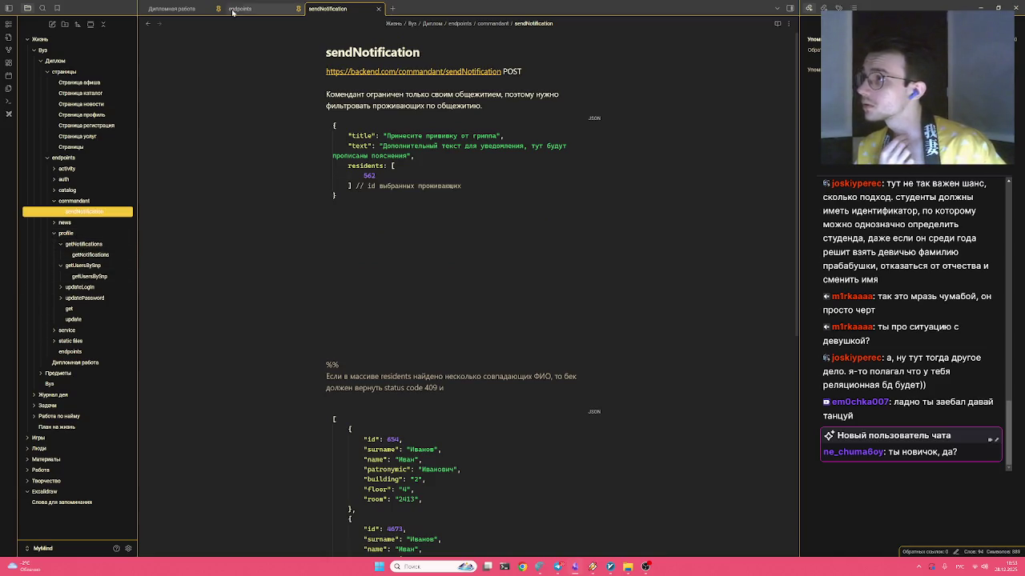
left_click(260, 18)
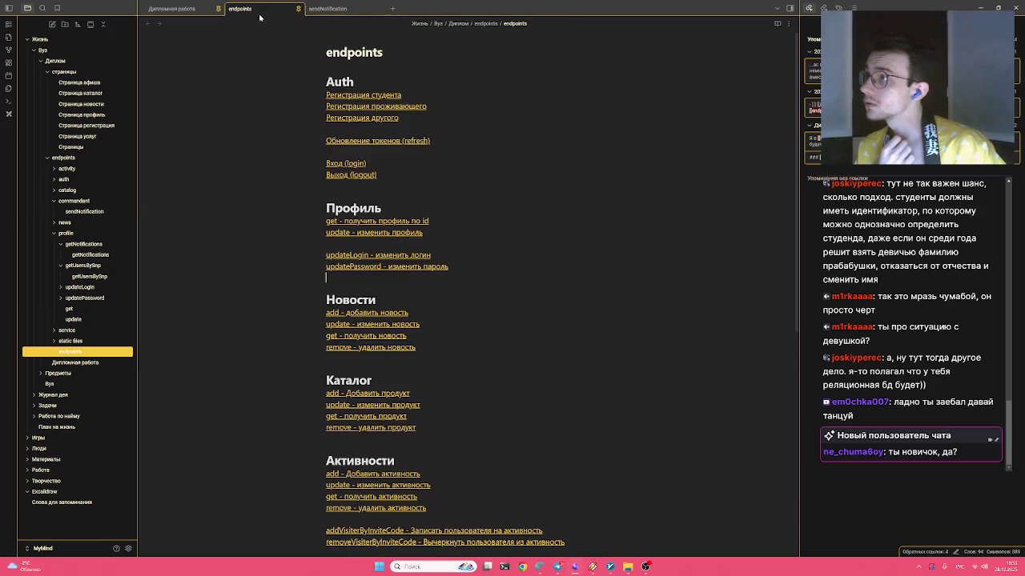
left_click(328, 9)
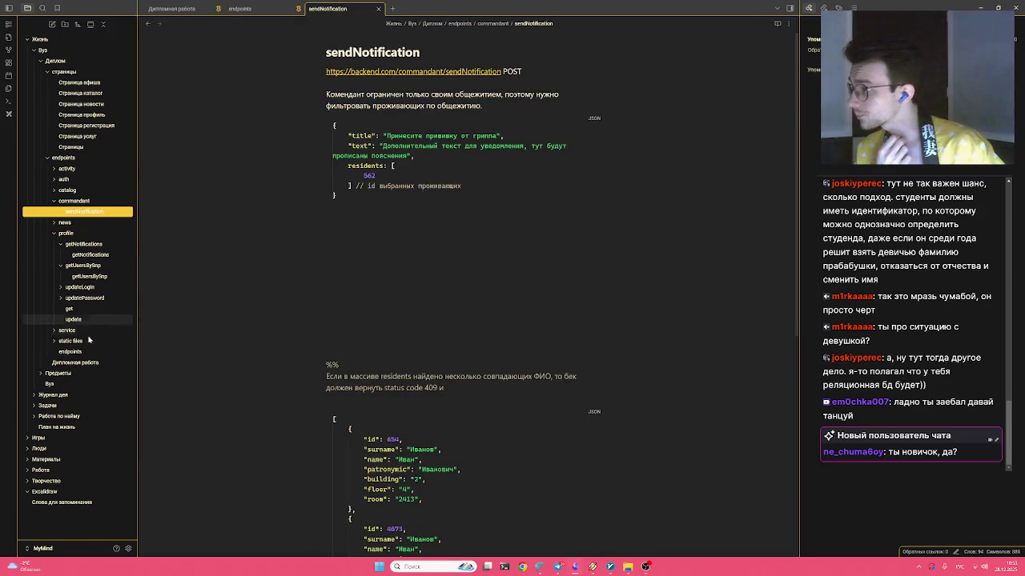
left_click(85, 362)
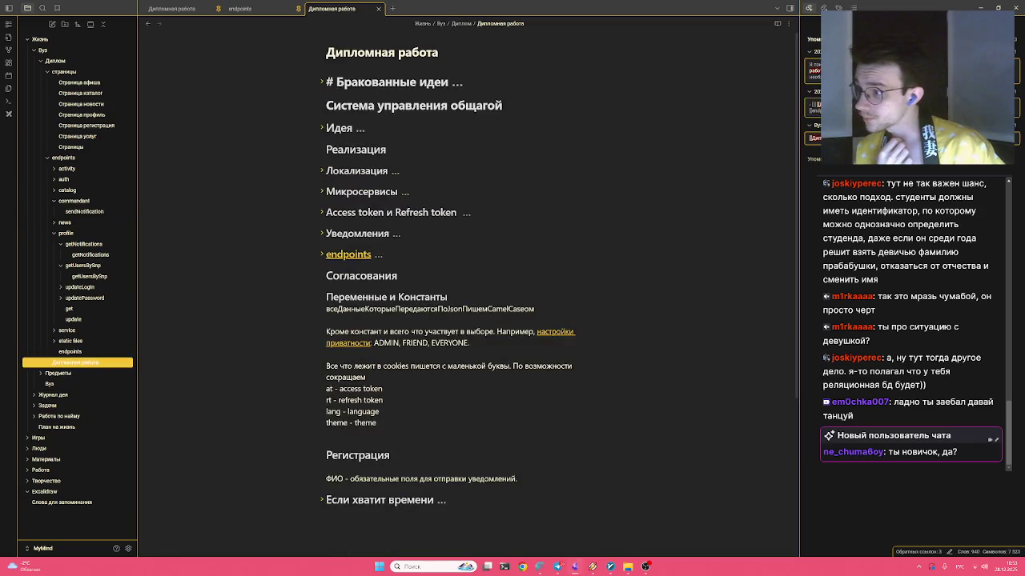
Unfold the Уведомления section and delete the sentence about duplicate ФИО and status 409
key("BackSpace")
left_click(320, 234)
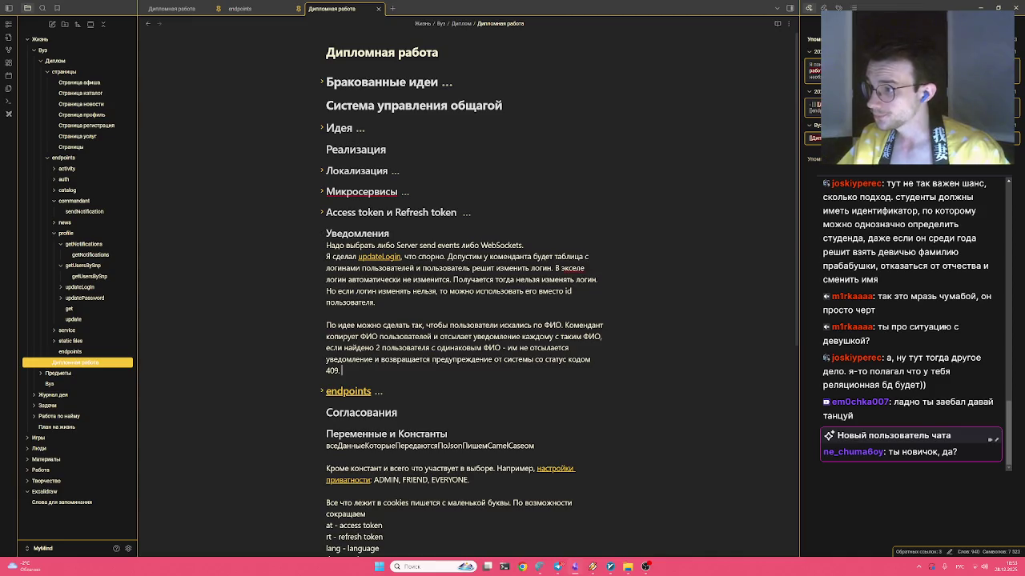
key("shift+Down")
key("shift+Up")
key("shift+Up")
key("shift+Down")
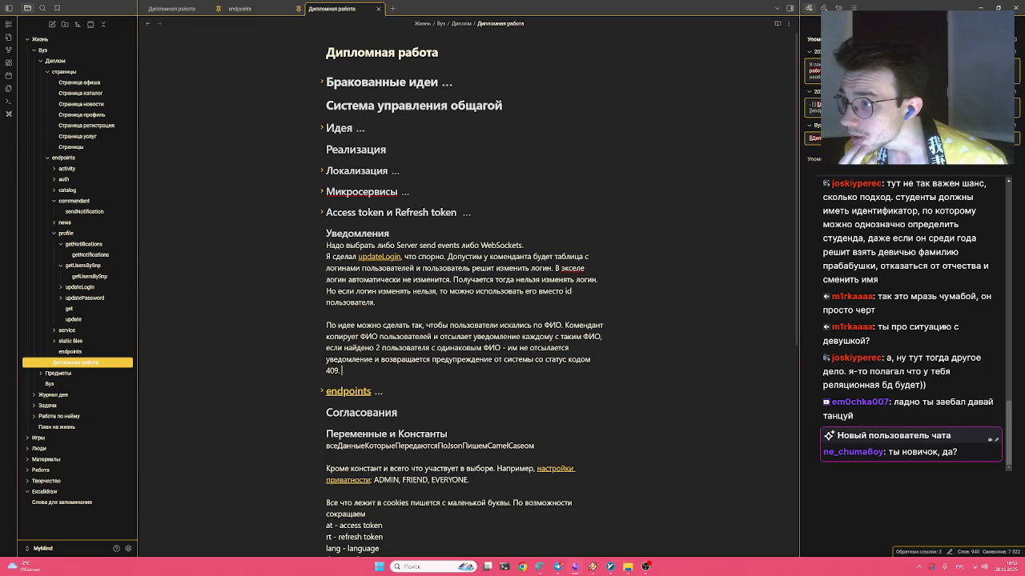
key("shift+Up")
key("ctrl+shift+Right")
key("ctrl+shift+Right")
key("shift+Up")
key("ctrl+shift+Right")
key("ctrl+shift+Right")
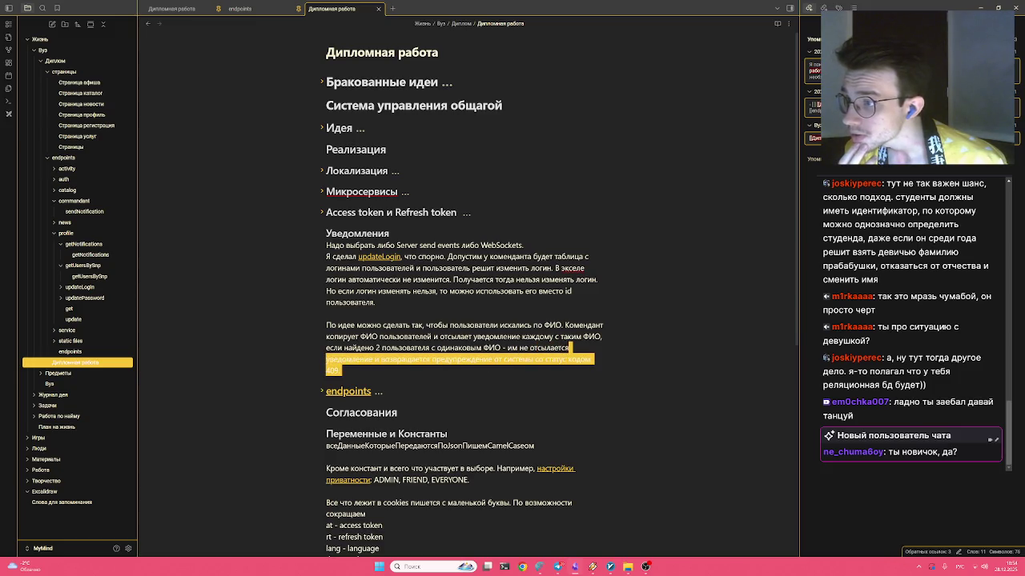
key("shift+Up")
key("shift+Down")
key("ctrl+shift+Left")
key("ctrl+shift+Right")
key("ctrl+shift+Left")
key("ctrl+shift+Left")
key("ctrl+shift+Right")
key("ctrl+shift+Right")
key("shift+Right")
key("shift+Right")
key("shift+Right")
left_click_drag(340, 369, 308, 352)
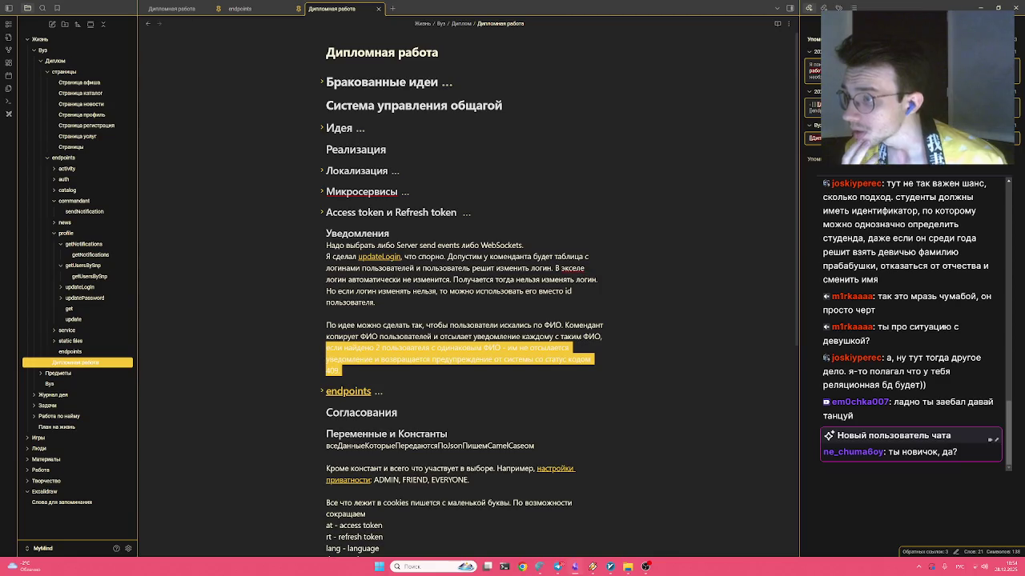
key("BackSpace")
End the sentence with a period and add a new 'Я сам … ФИО.' line after it
type(".")
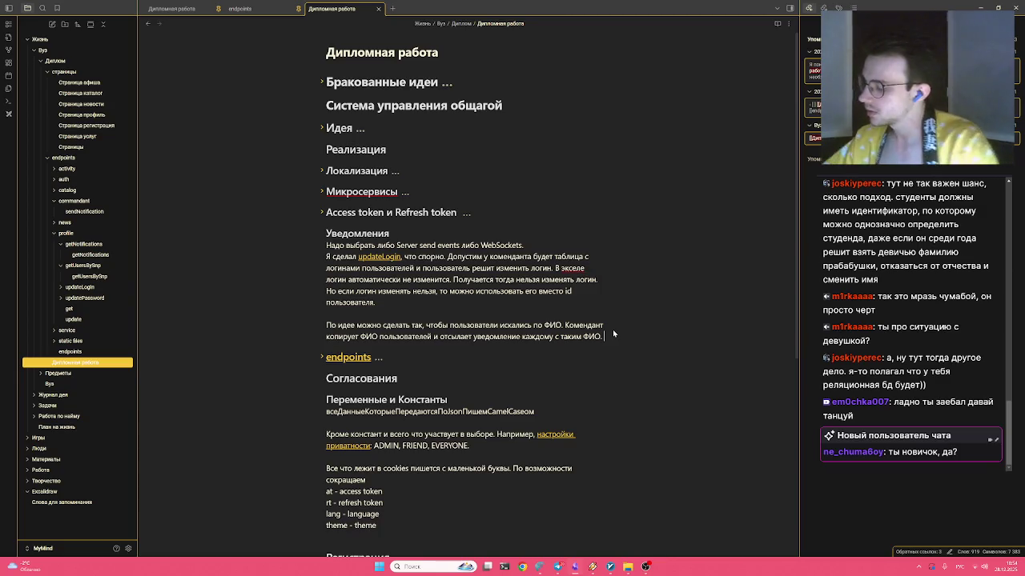
key("Return")
type("Я сам буду отвечат")
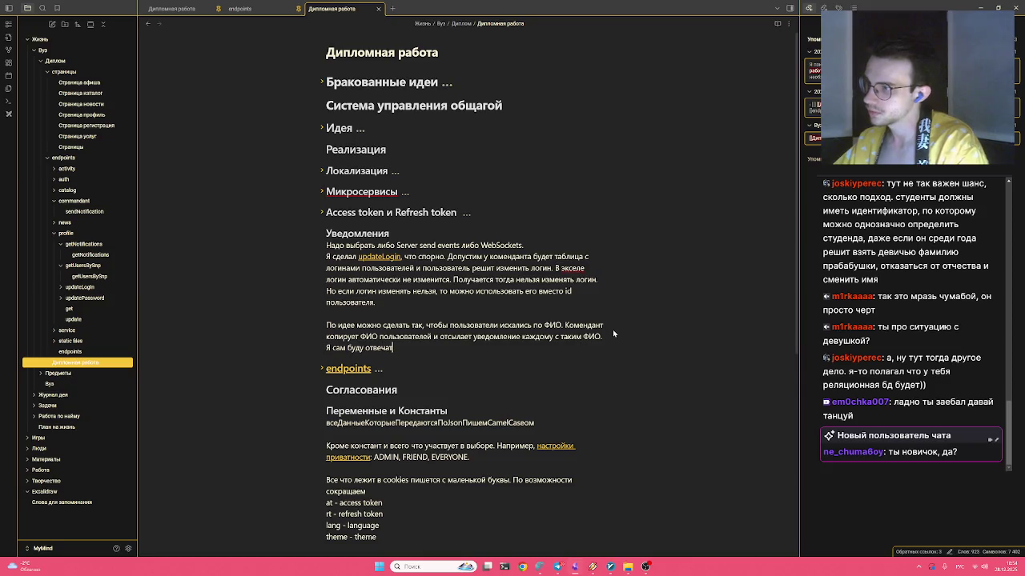
key("ctrl+BackSpace")
type("брабатывать колли")
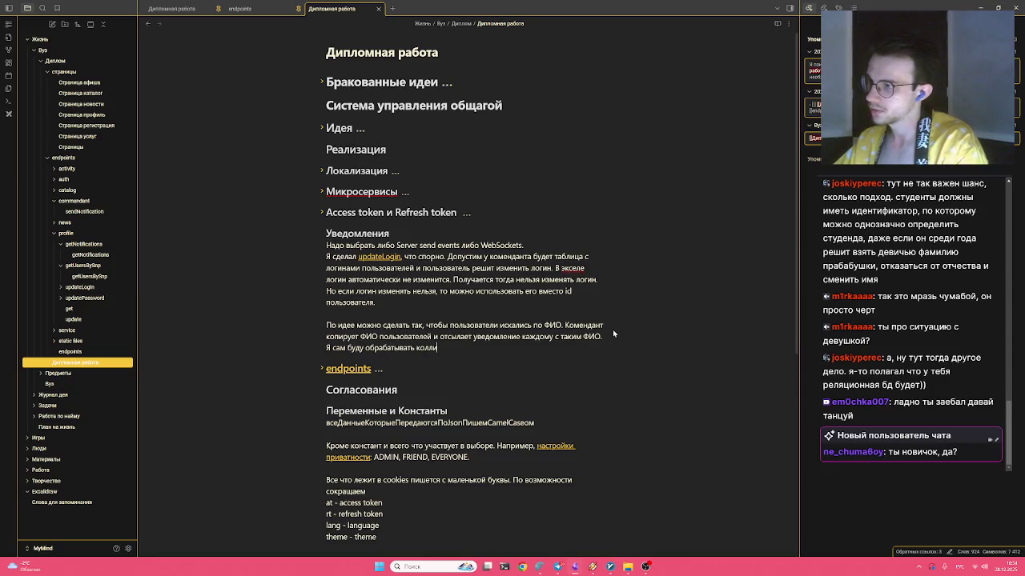
type("зию ФИО.")
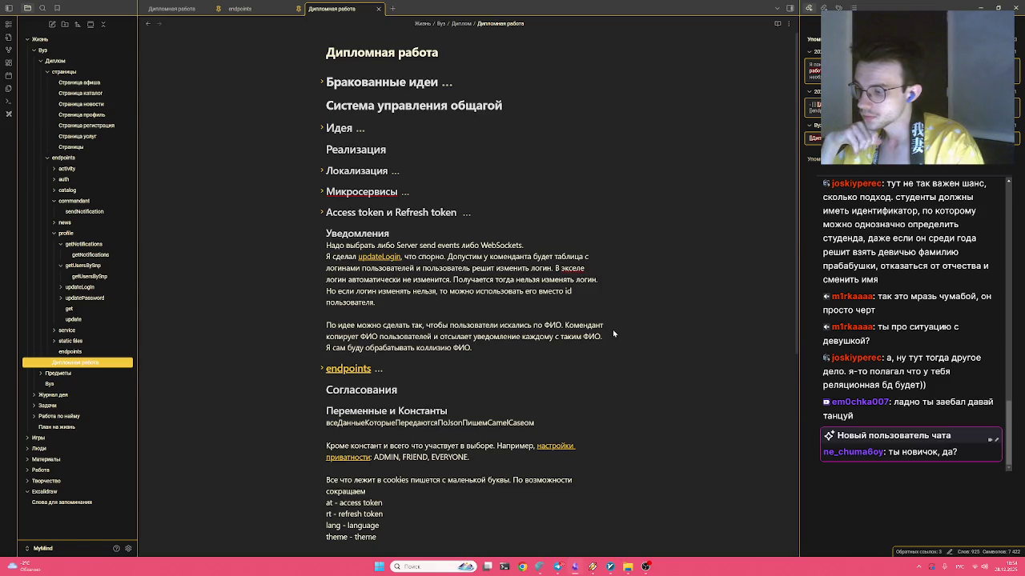
key("Return")
key("Return")
key("Return")
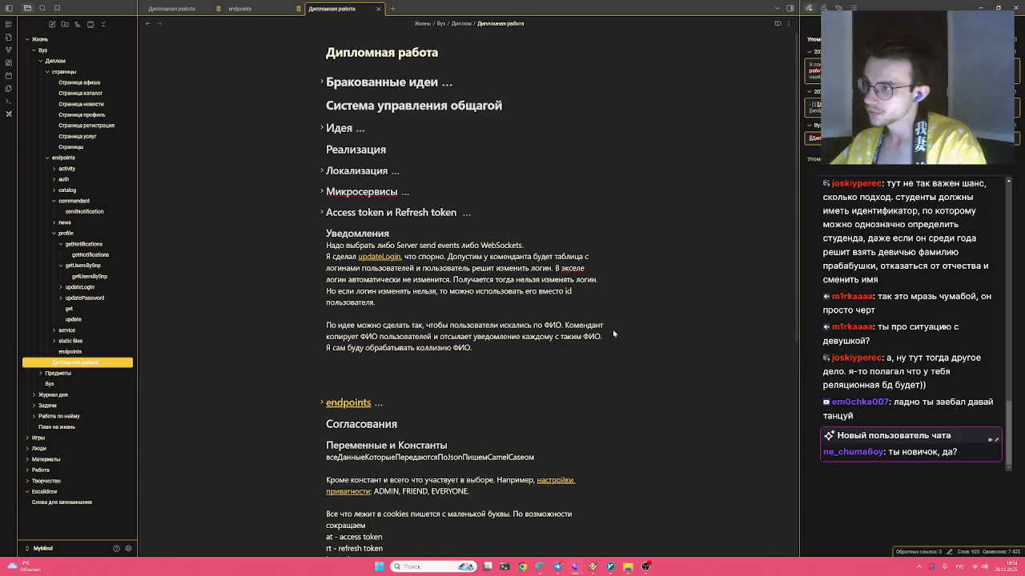
key("BackSpace")
key("BackSpace")
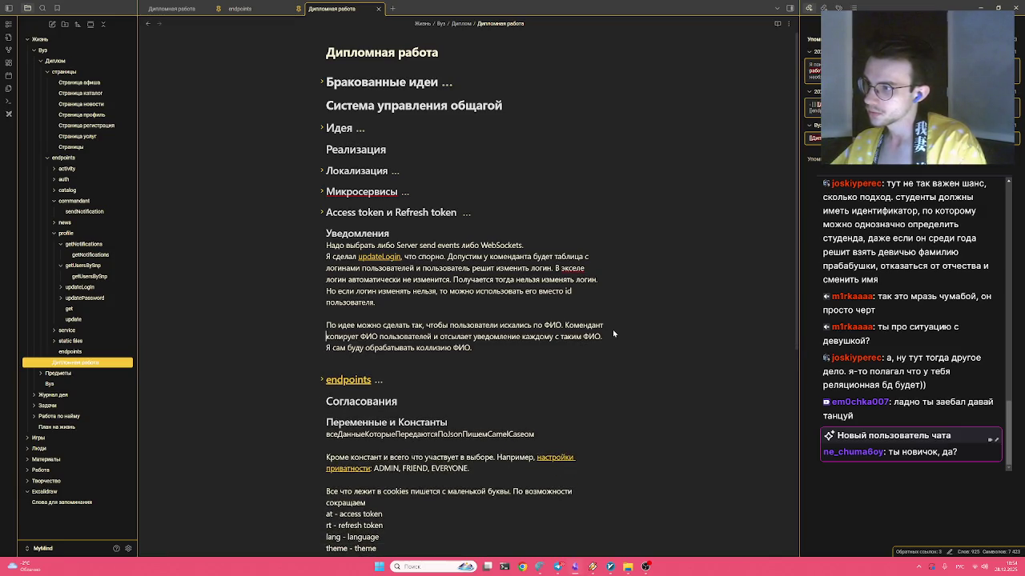
Insert 'из своих таблиц' after 'пользователей', keeping a blank line before the endpoints heading
key("ctrl+Right")
key("ctrl+Right")
key("ctrl+Right")
key("ctrl+Right")
key("ctrl+Right")
key("ctrl+Right")
key("ctrl+Right")
key("ctrl+Right")
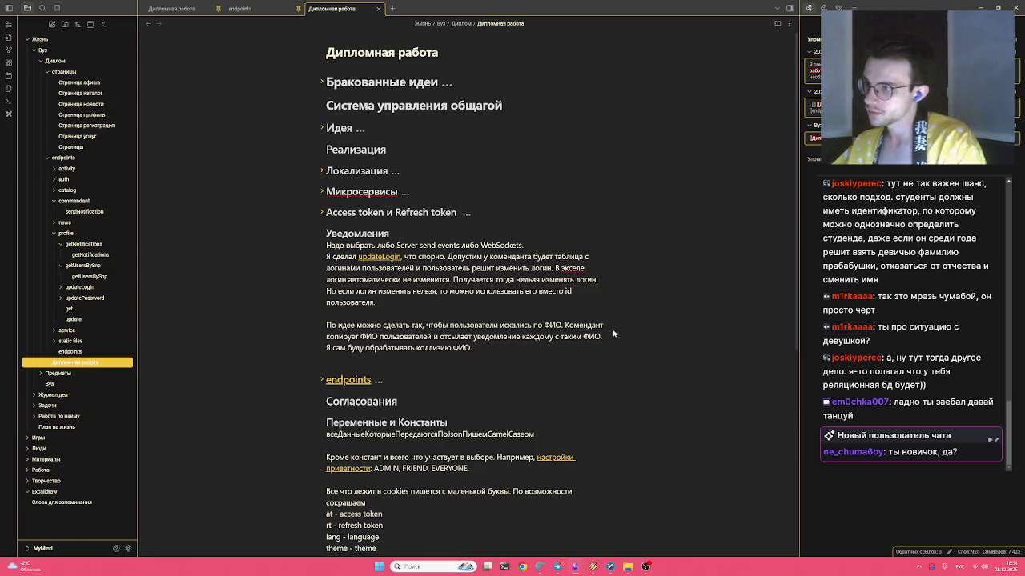
type("из своих таб и")
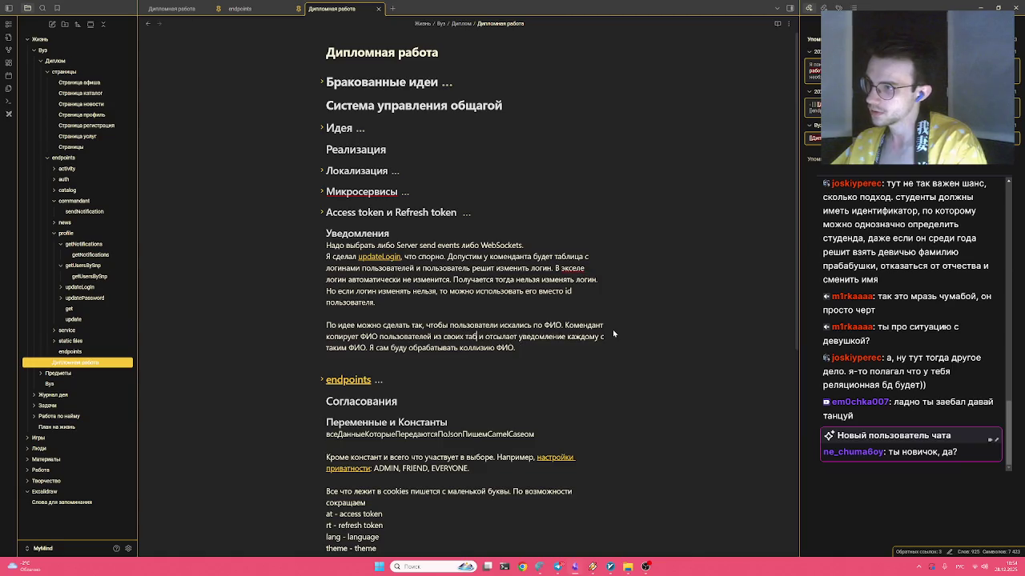
type("блиц")
key("ctrl+Right")
key("ctrl+Right")
key("ctrl+Right")
key("ctrl+Right")
key("ctrl+Right")
key("ctrl+Right")
key("ctrl+Right")
key("ctrl+Right")
key("ctrl+Right")
key("ctrl+Right")
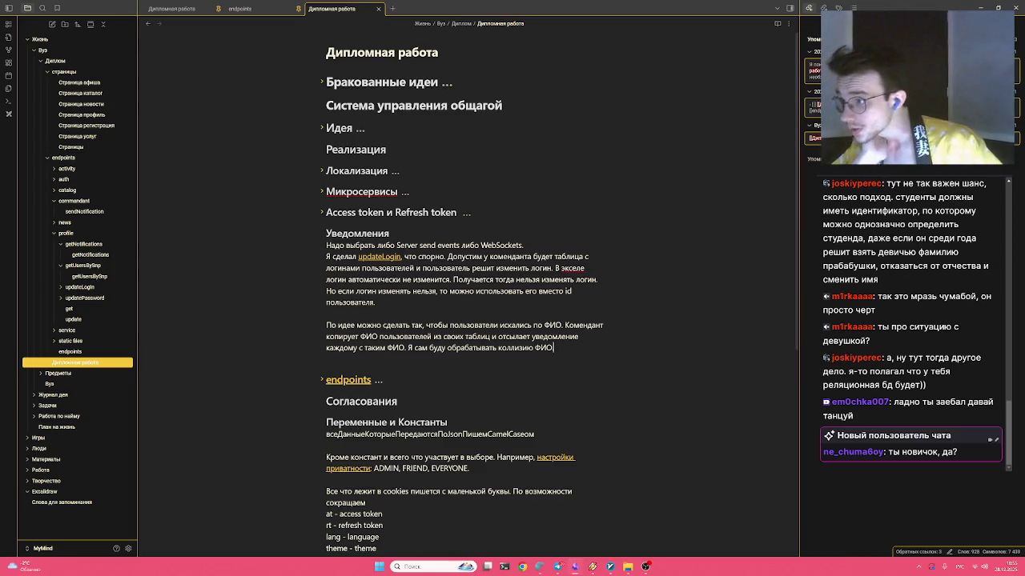
key("shift+Down")
key("shift+Down")
key("shift+Up")
key("shift+Up")
scroll(560, 293, "down", 3)
scroll(560, 293, "up", 2)
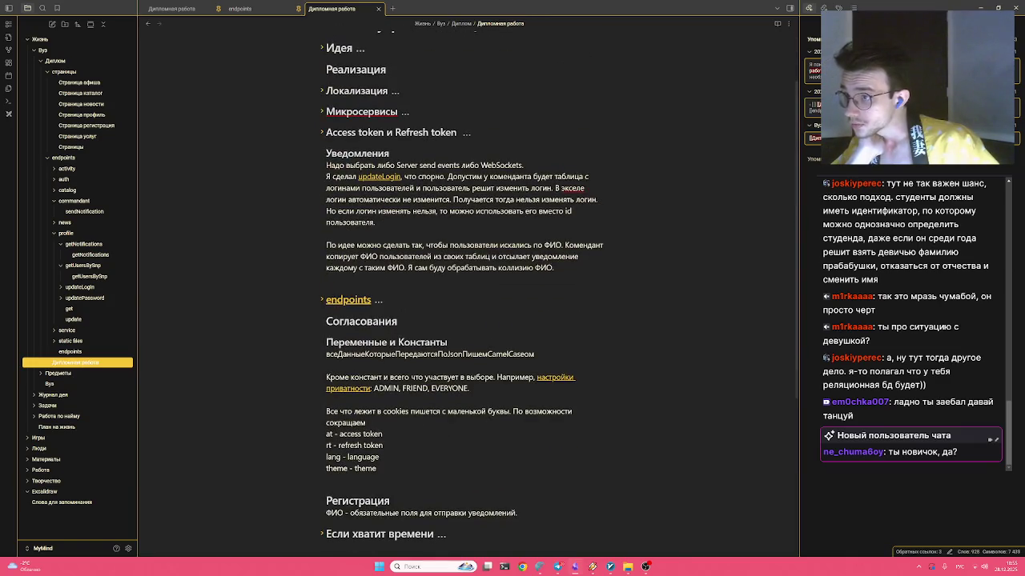
left_click(456, 268)
key("shift+Down")
key("shift+Down")
key("shift+Down")
key("Right")
key("Left")
key("shift+Up")
key("shift+Up")
key("shift+Home")
right_click(333, 245)
mouse_move(357, 296)
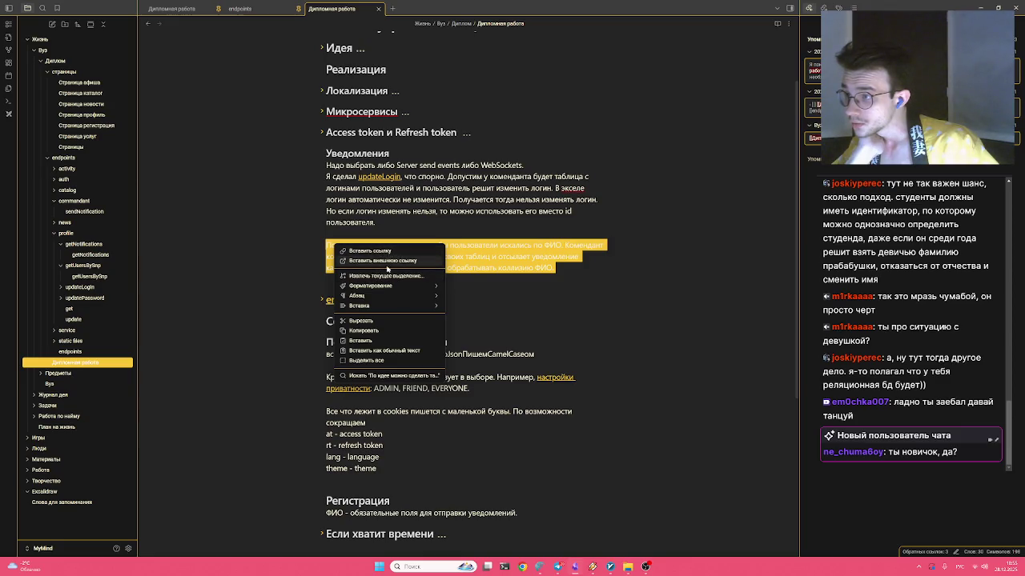
left_click(477, 256)
right_click(477, 255)
double_click(477, 256)
right_click(478, 258)
mouse_move(506, 317)
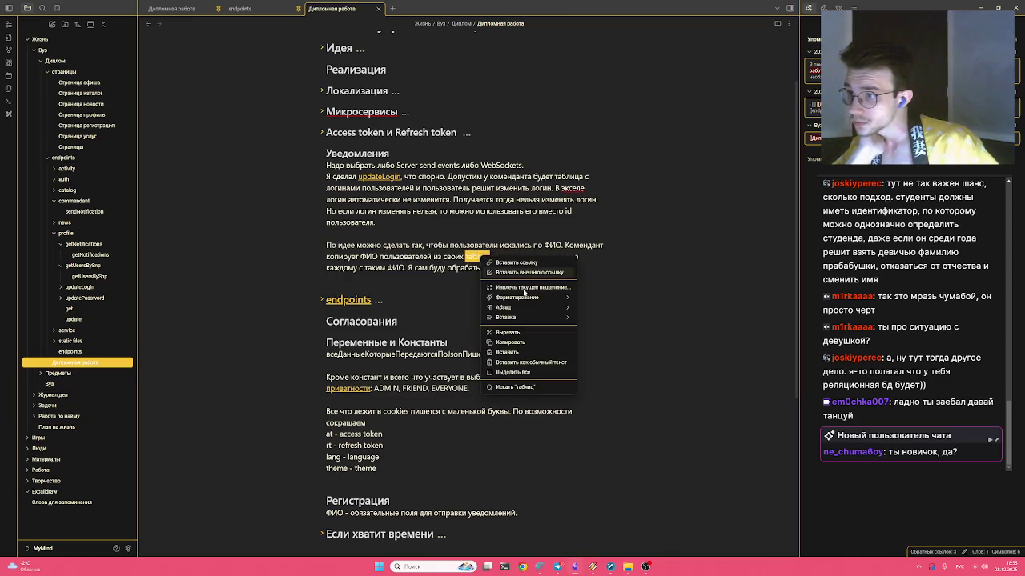
key("Escape")
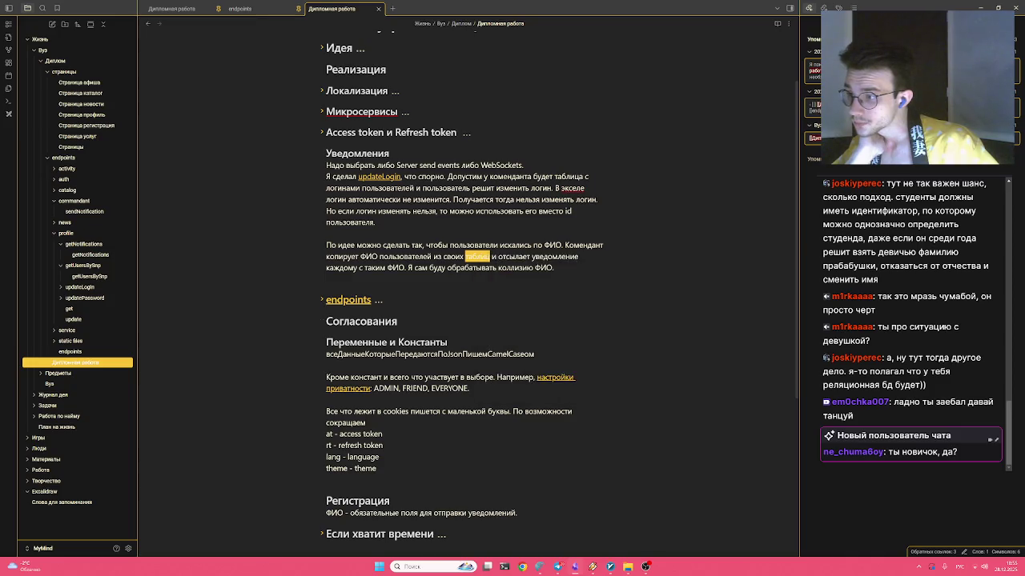
scroll(480, 288, "down", 2)
scroll(480, 288, "up", 2)
key("Escape")
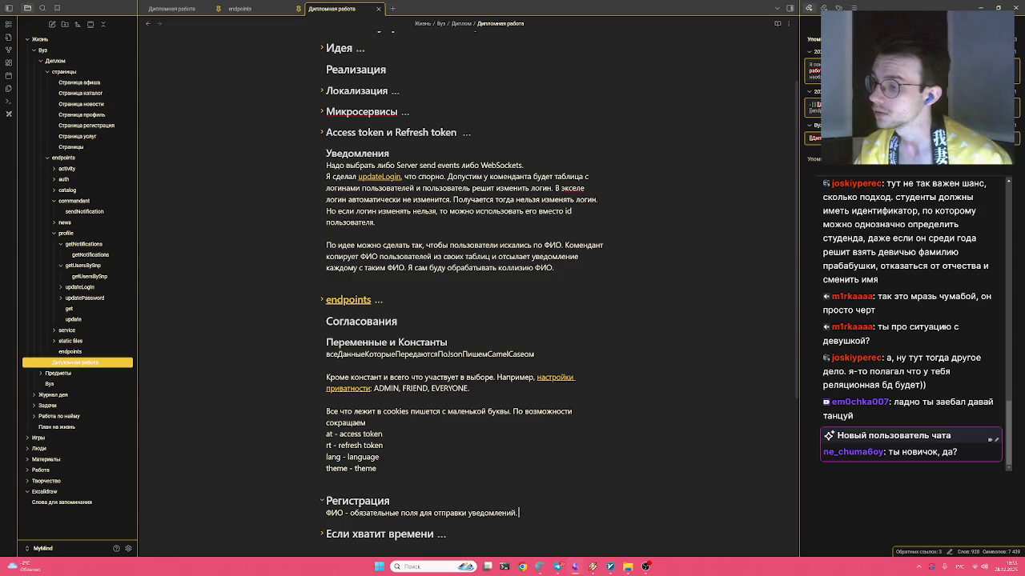
Add 'см. Реализация -> Уведомления' on its own line below the Регистрация ФИО requirement
type("см")
scroll(464, 289, "up", 3)
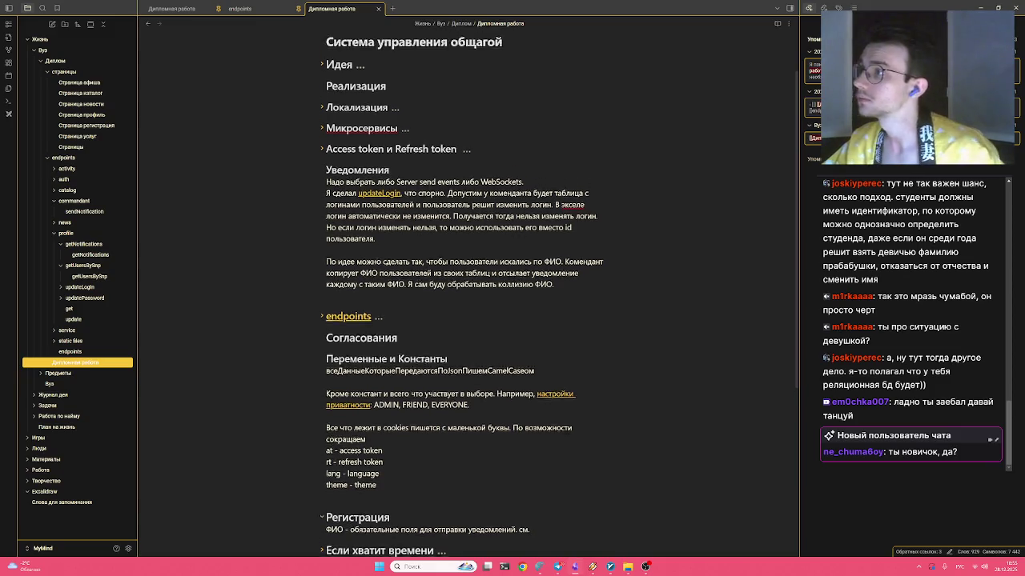
scroll(464, 288, "down", 2)
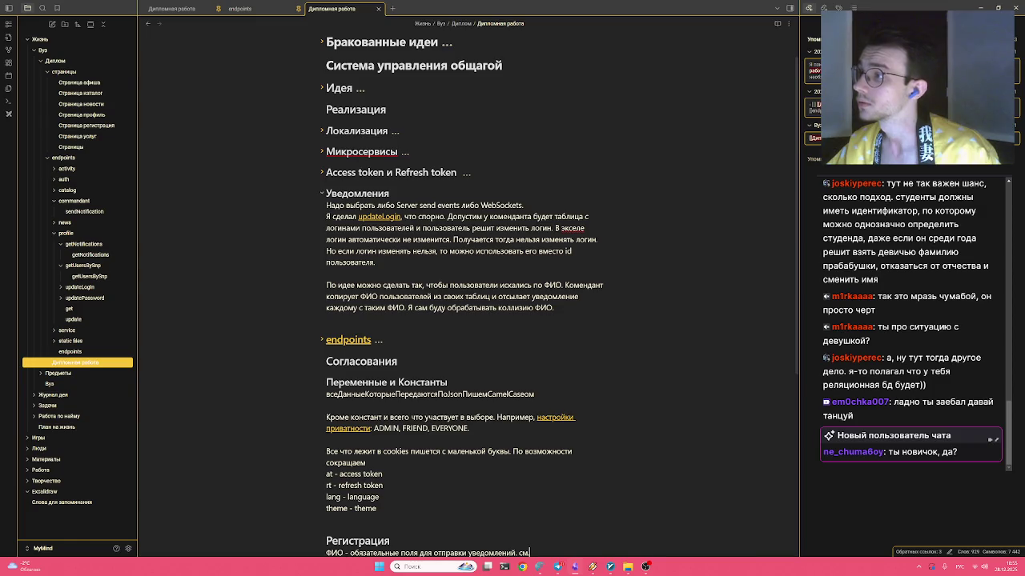
key("shift+Home")
left_click(323, 194)
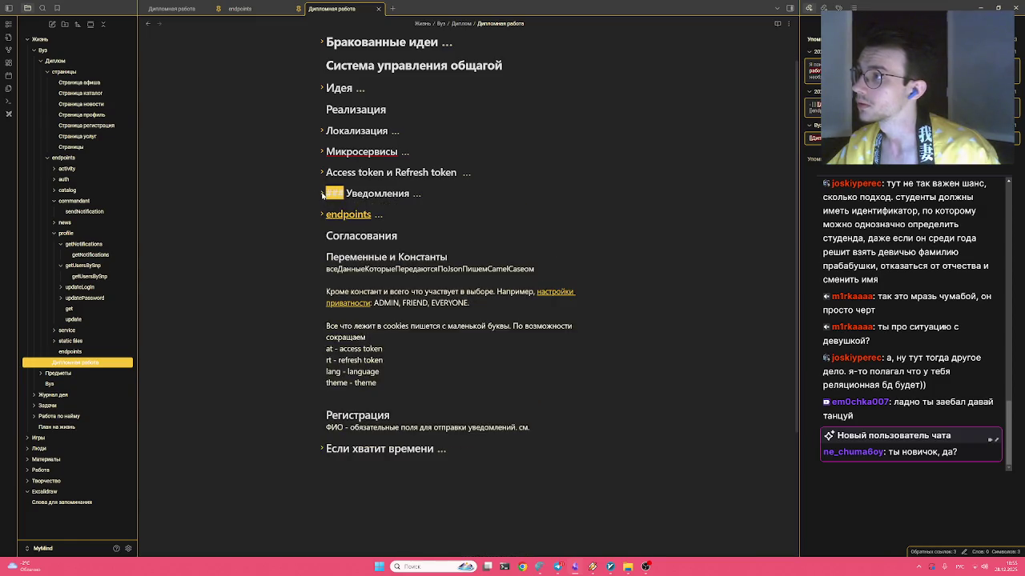
left_click(322, 194)
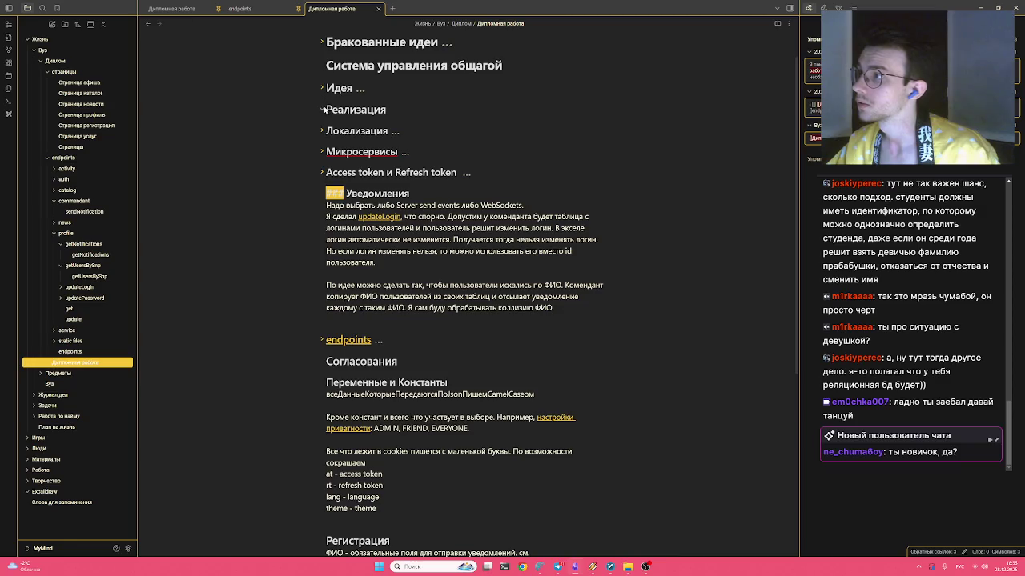
left_click(529, 553)
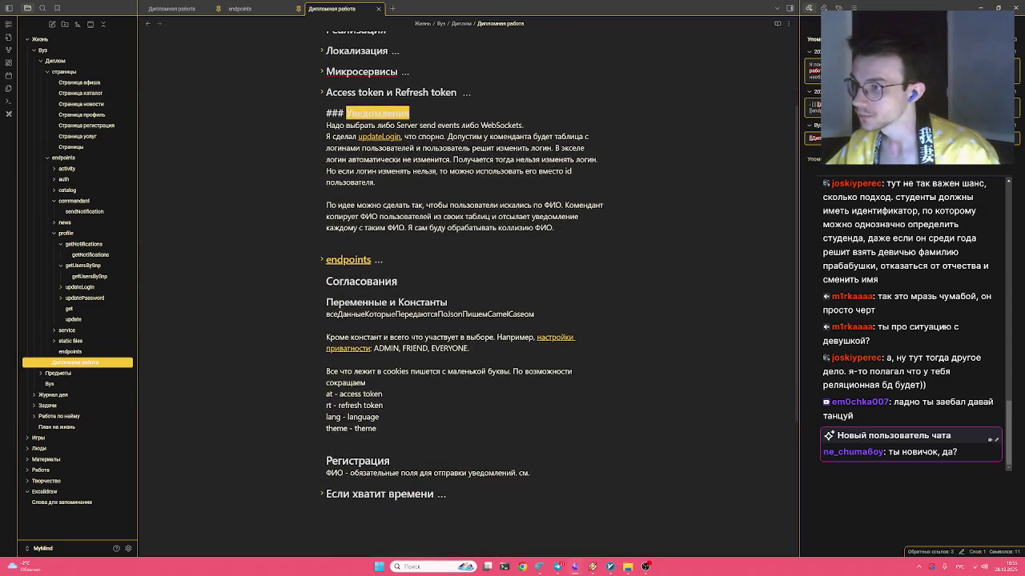
type(". Реализация -Ю")
key("BackSpace")
type("> уведомления")
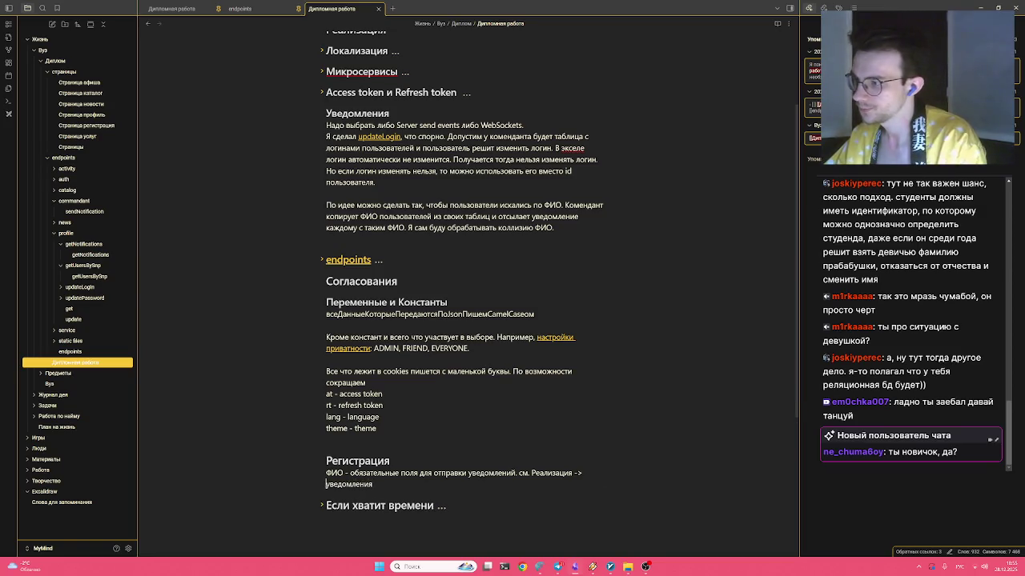
type("У")
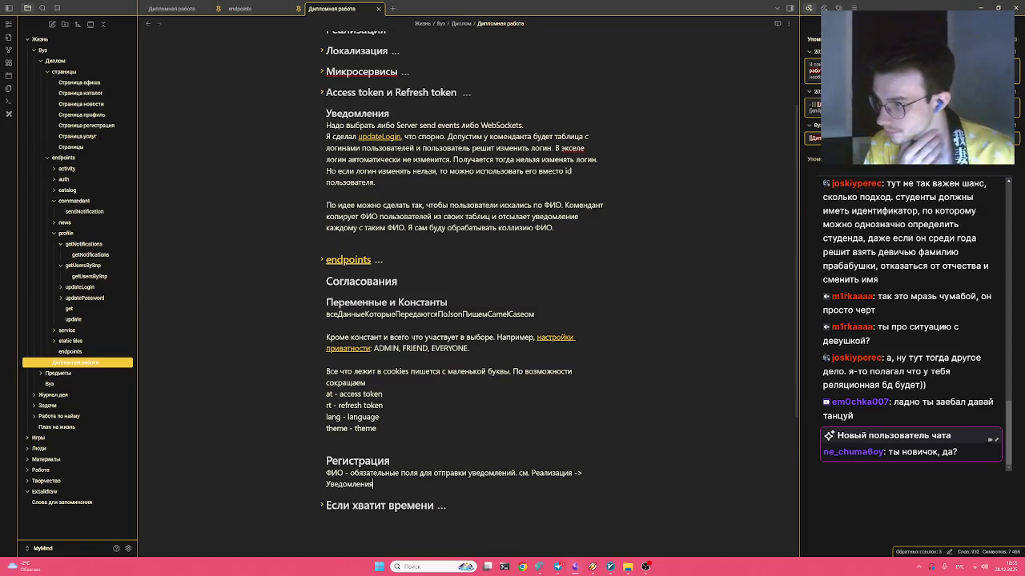
left_click(518, 473)
key("Return")
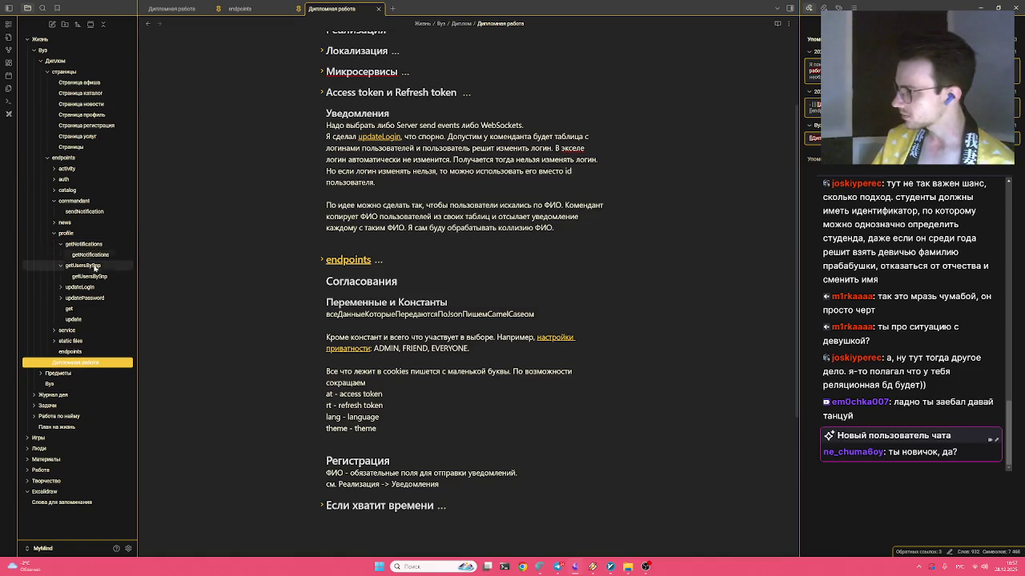
left_click(103, 211)
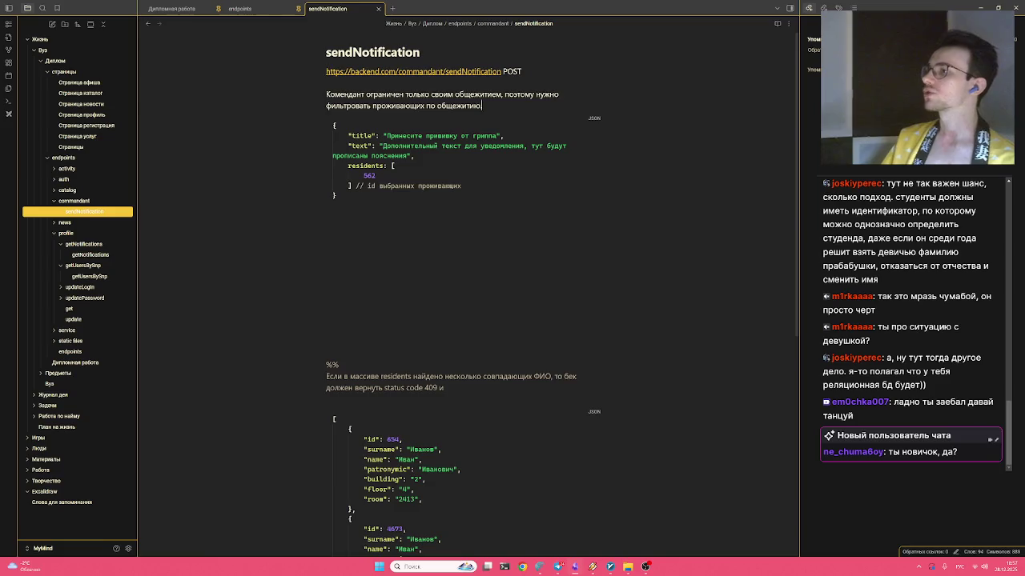
Select the 'Комендант ограничен' paragraph in the sendNotification note
left_click_drag(482, 105, 284, 88)
left_click(285, 92)
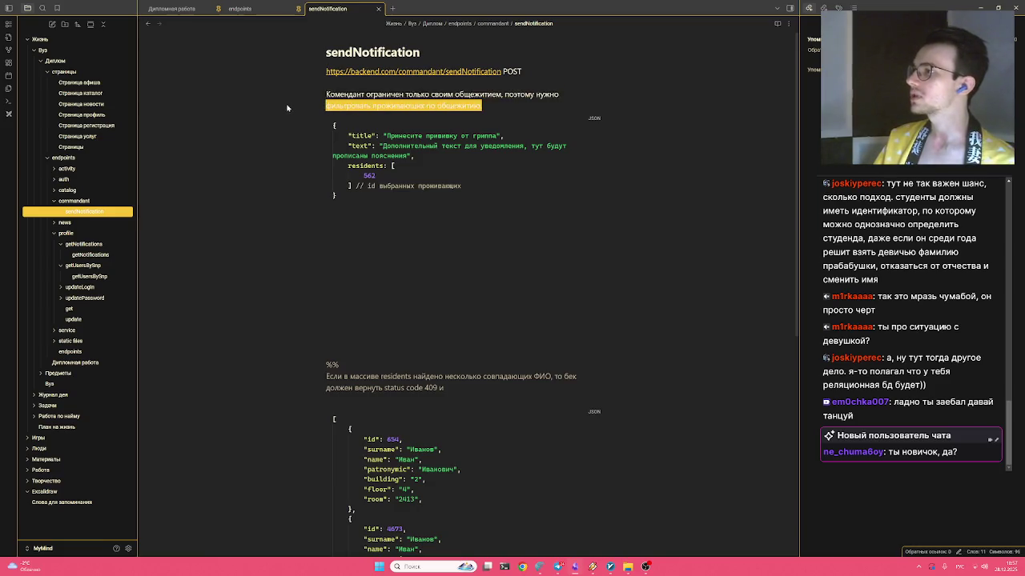
left_click_drag(292, 118, 286, 94)
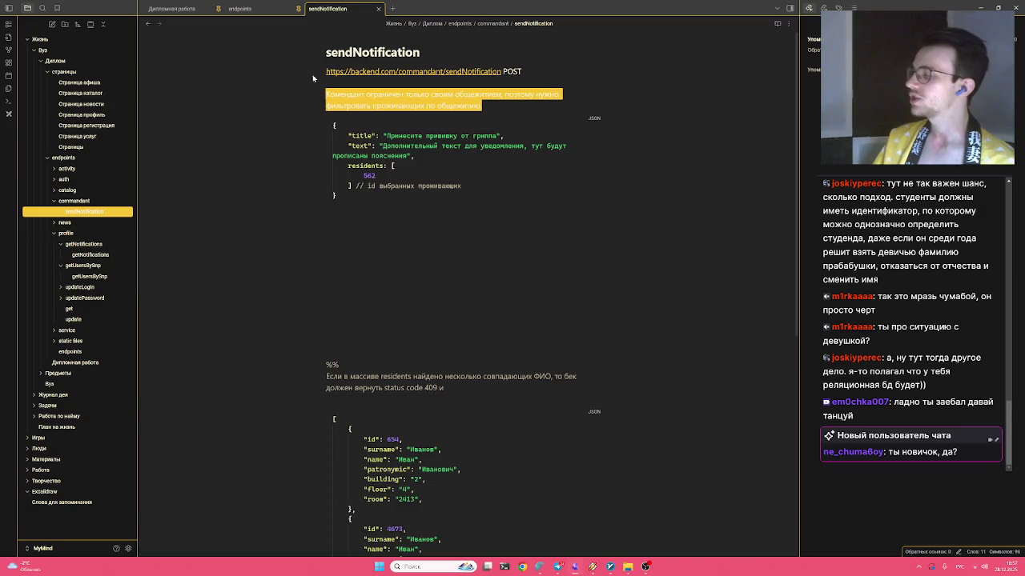
left_click_drag(482, 105, 239, 97)
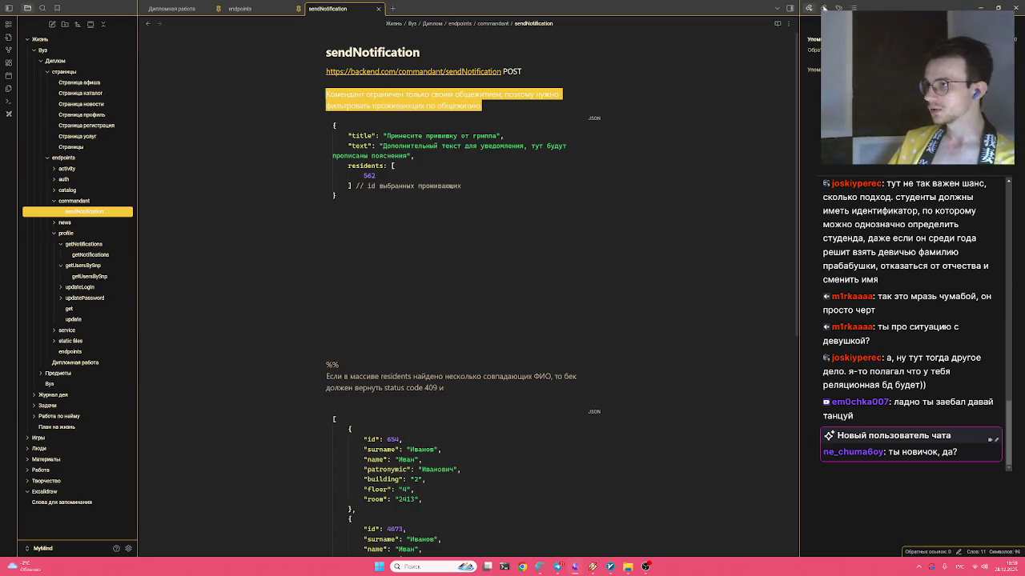
Clear the selection in sendNotification and open the activity > add note
left_click(326, 239)
left_click_drag(326, 211, 325, 319)
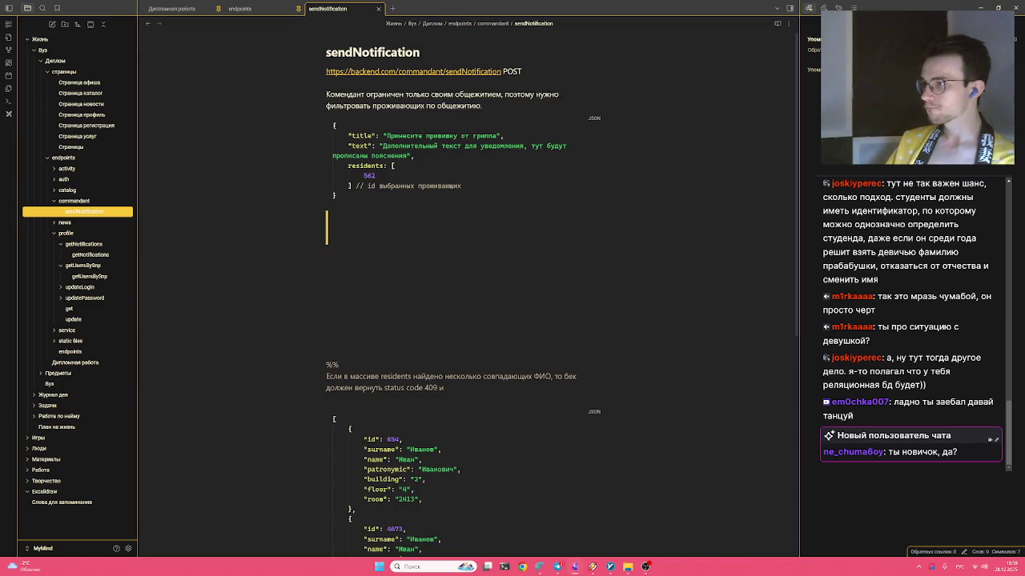
left_click_drag(326, 212, 333, 205)
left_click(302, 289)
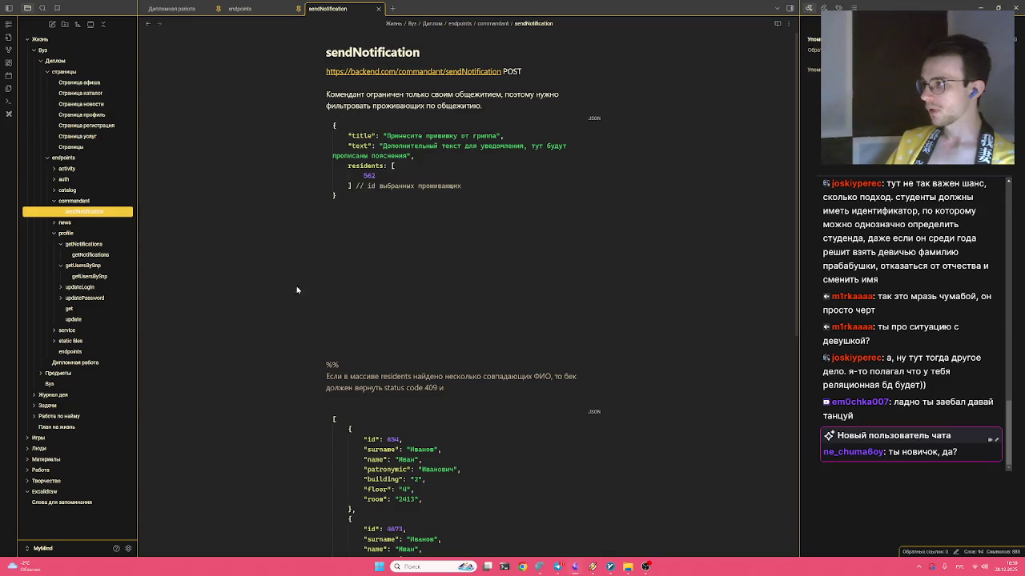
left_click(76, 169)
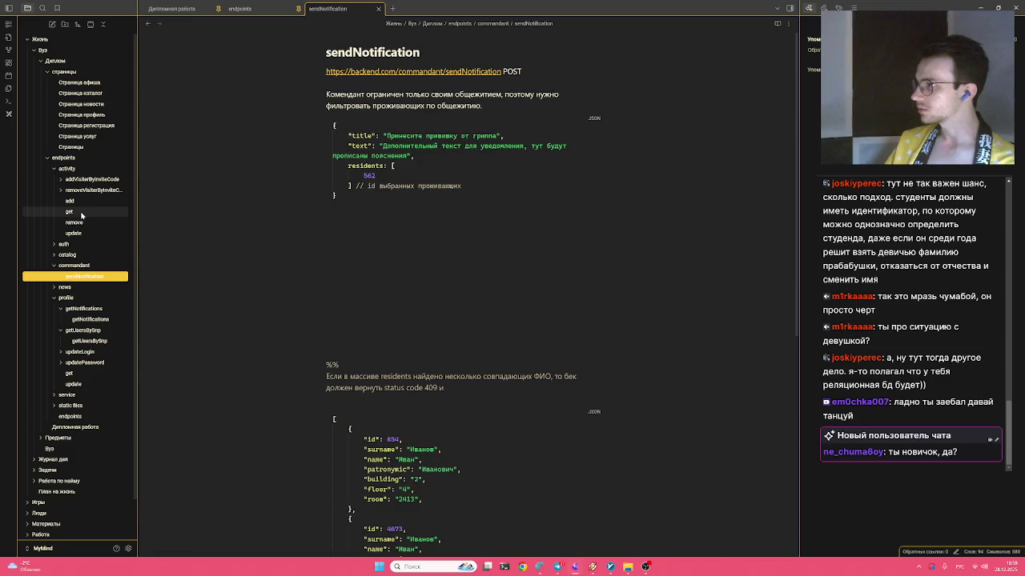
left_click(70, 201)
Add a "score": -3 line to the return JSON, dropping the unfinished comment
left_click(335, 284)
key("ctrl+End")
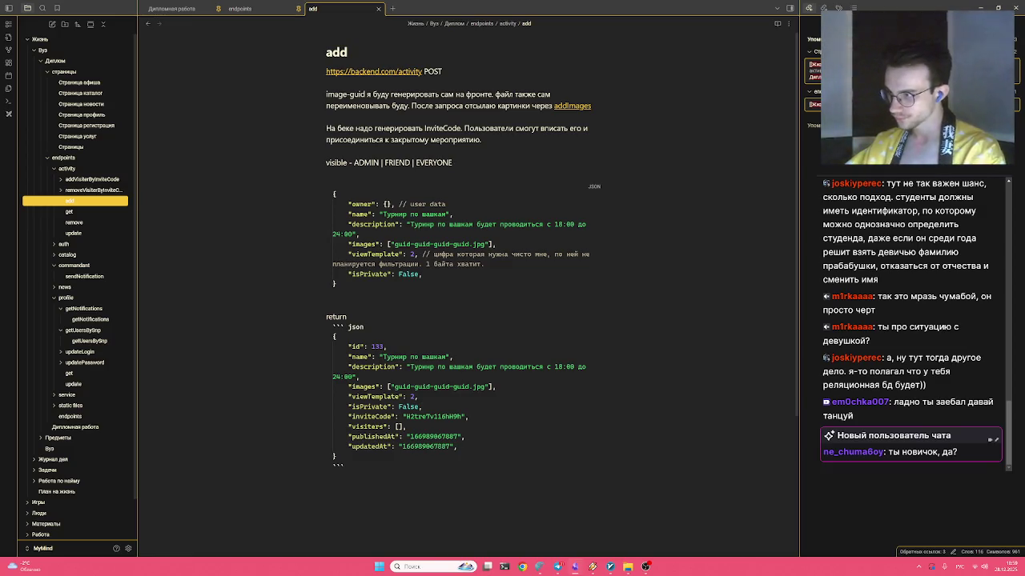
key("Return")
type("\"")
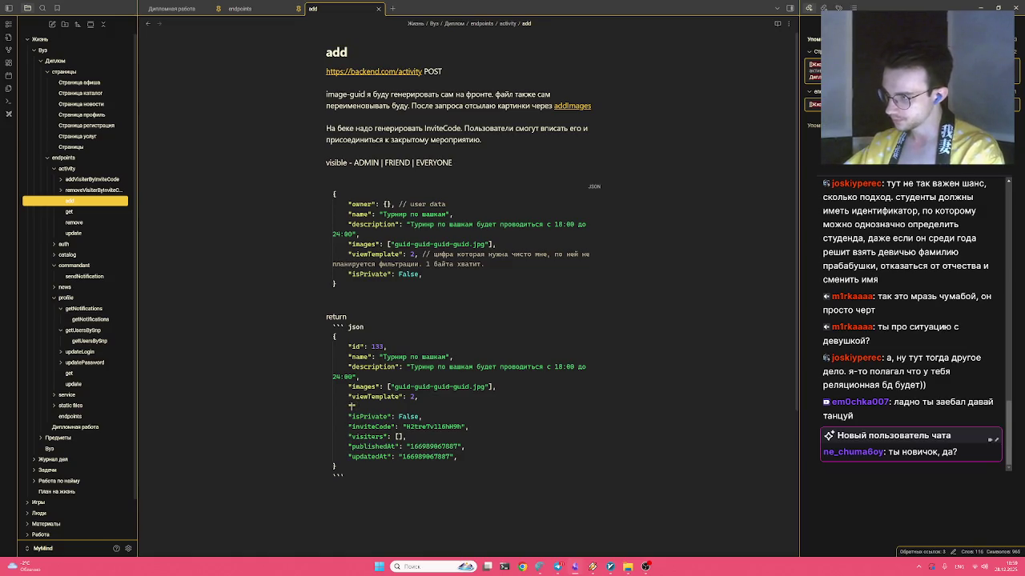
type("\": ,")
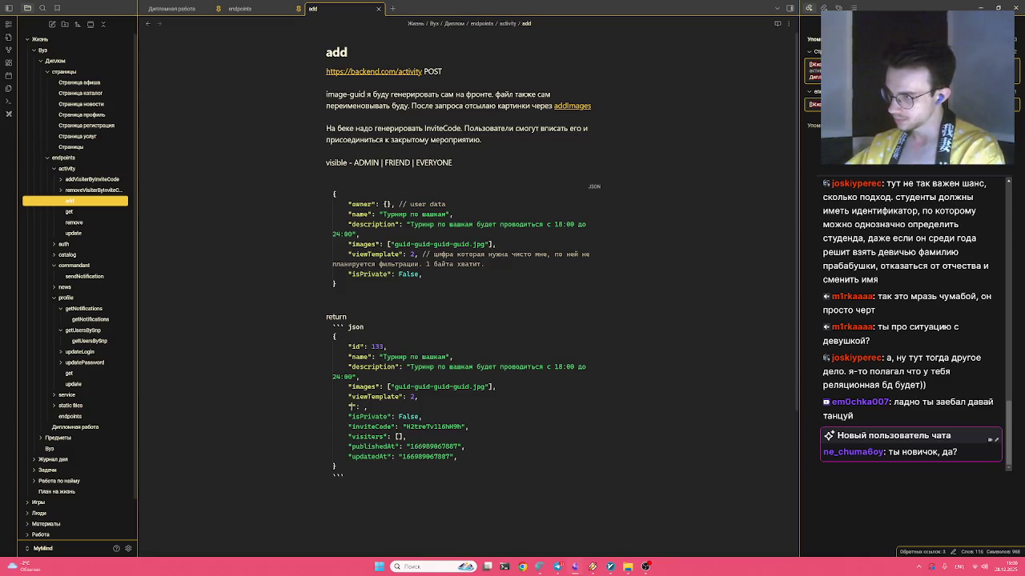
key("Left")
key("Left")
key("Left")
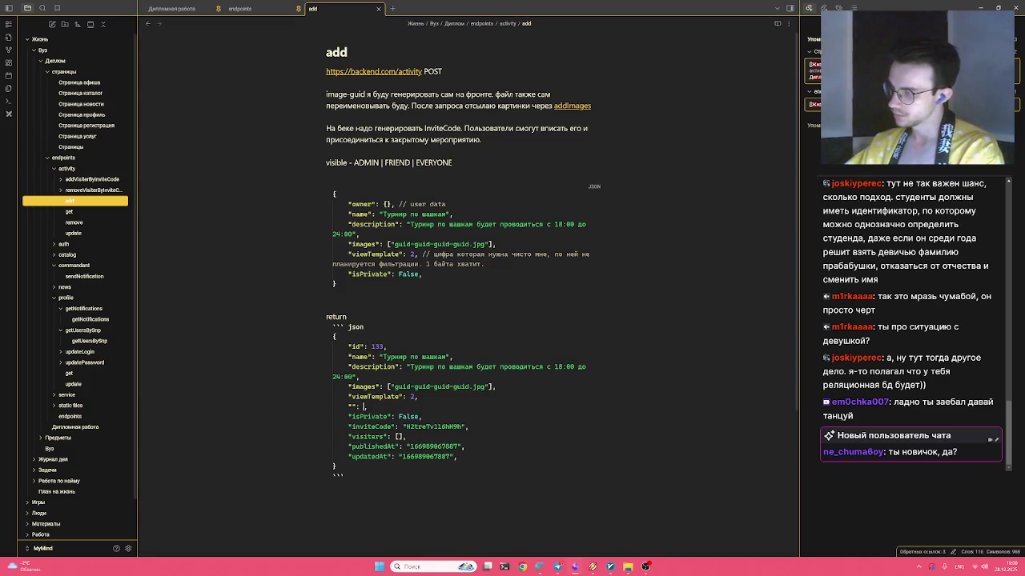
type("-3")
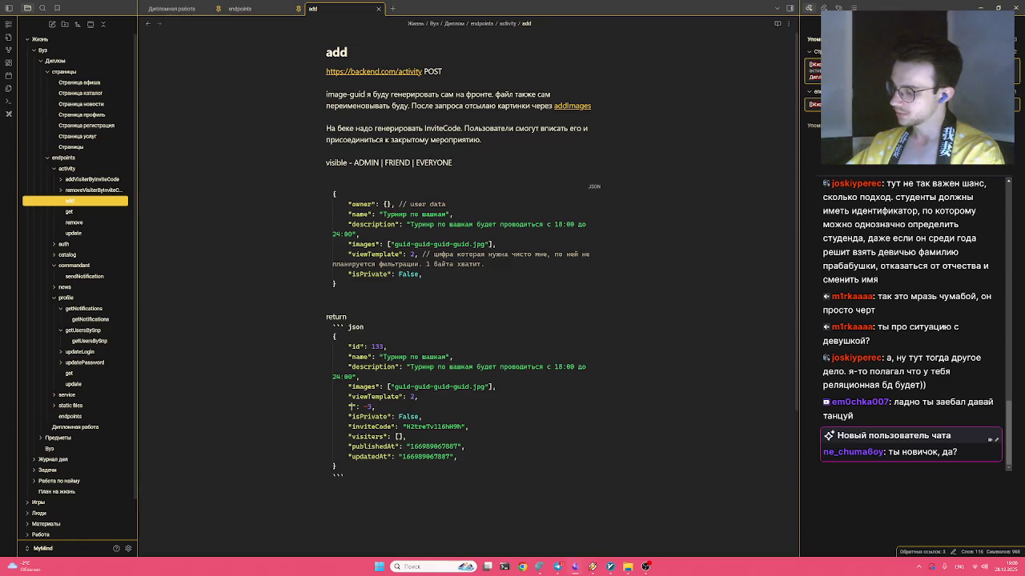
type("score")
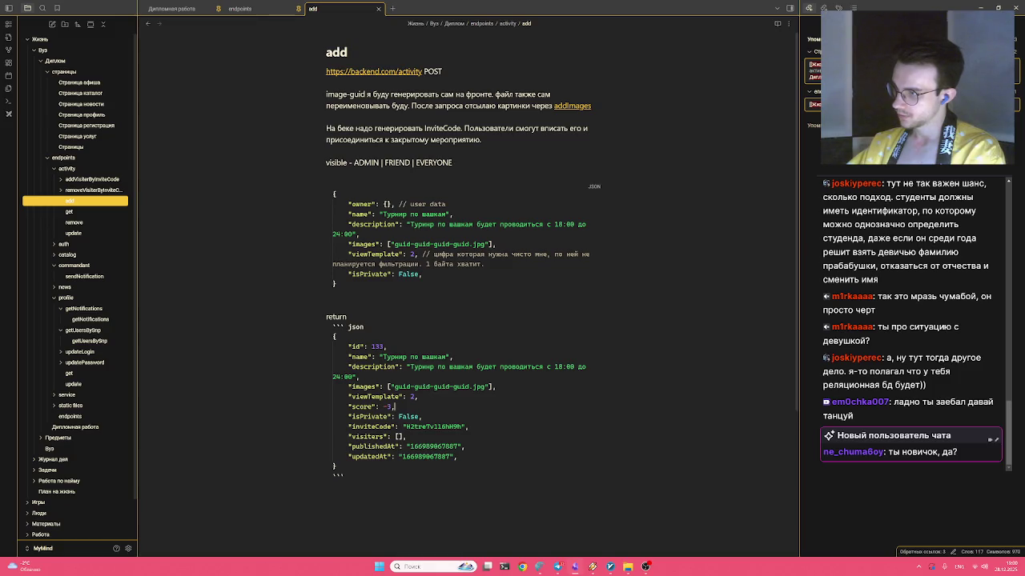
type("//")
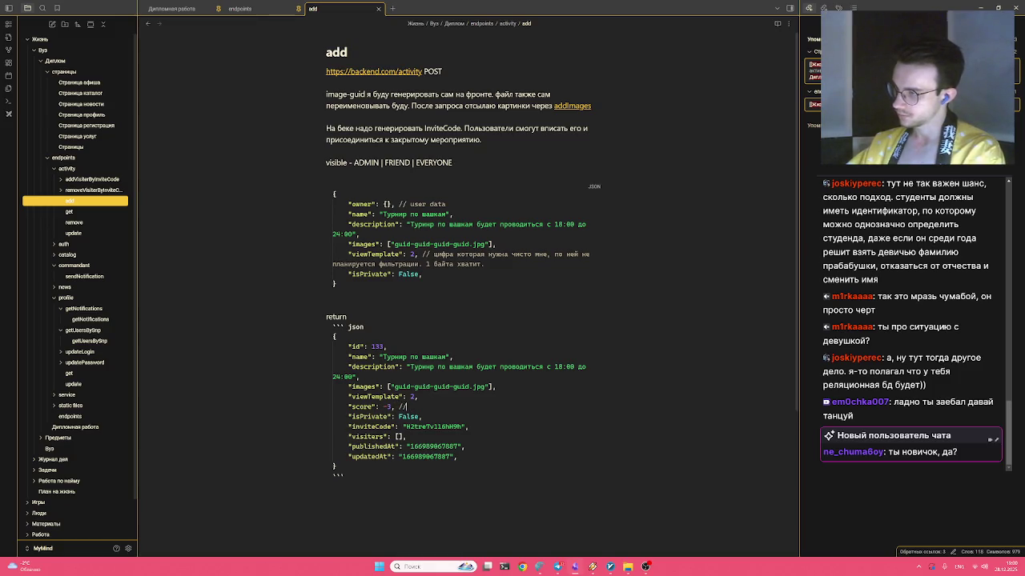
type("/ по")
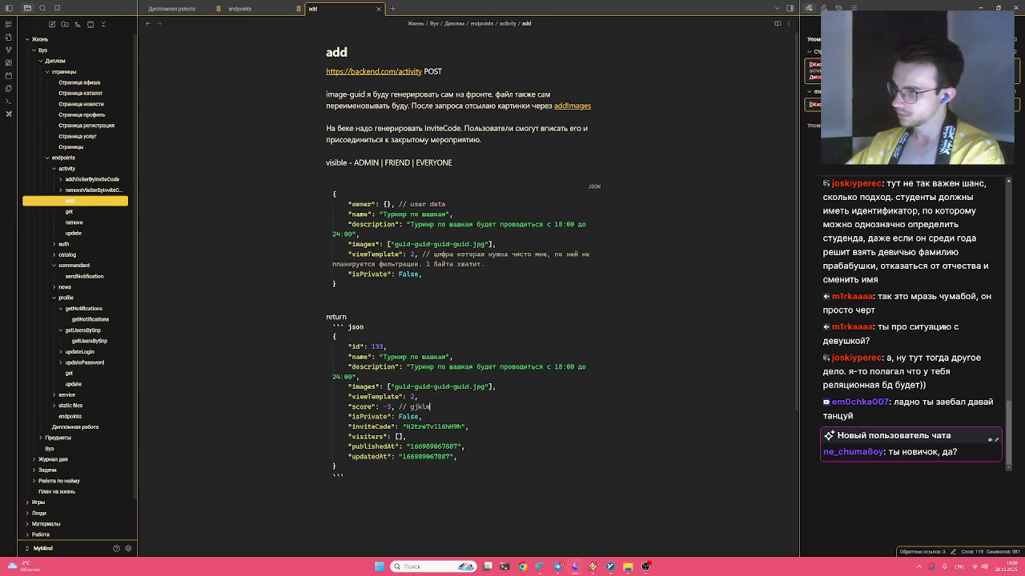
type("льзова")
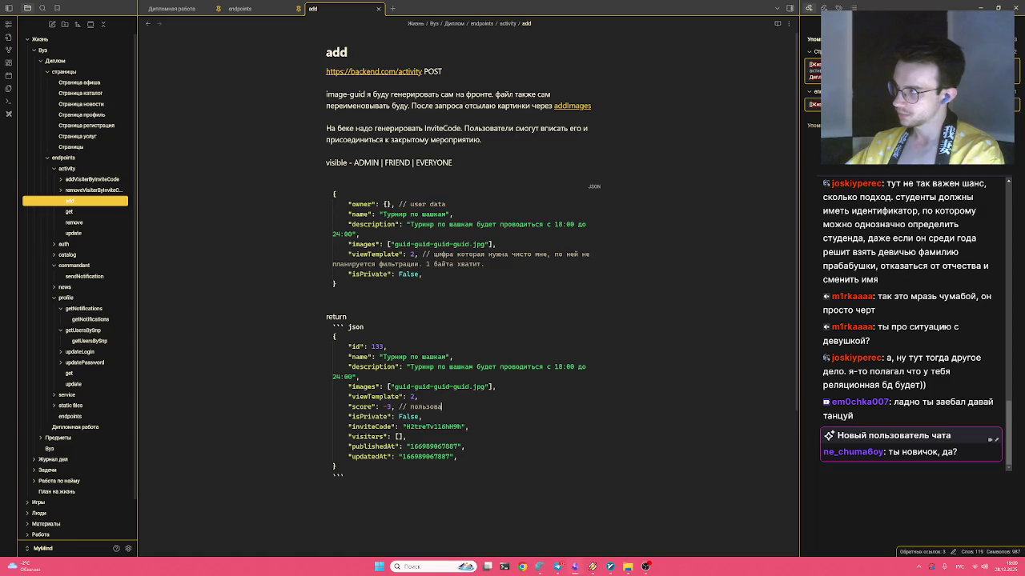
key("ctrl+BackSpace")
key("ctrl+BackSpace")
key("ctrl+BackSpace")
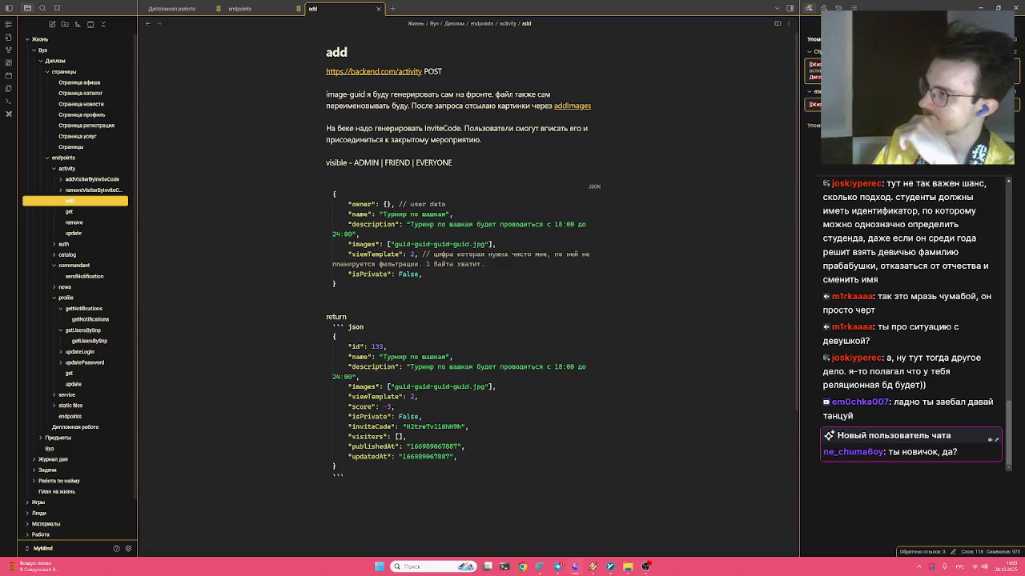
Change the score value in the add note's return JSON from -3 to 0
key("Left")
key("BackSpace")
key("BackSpace")
type("0")
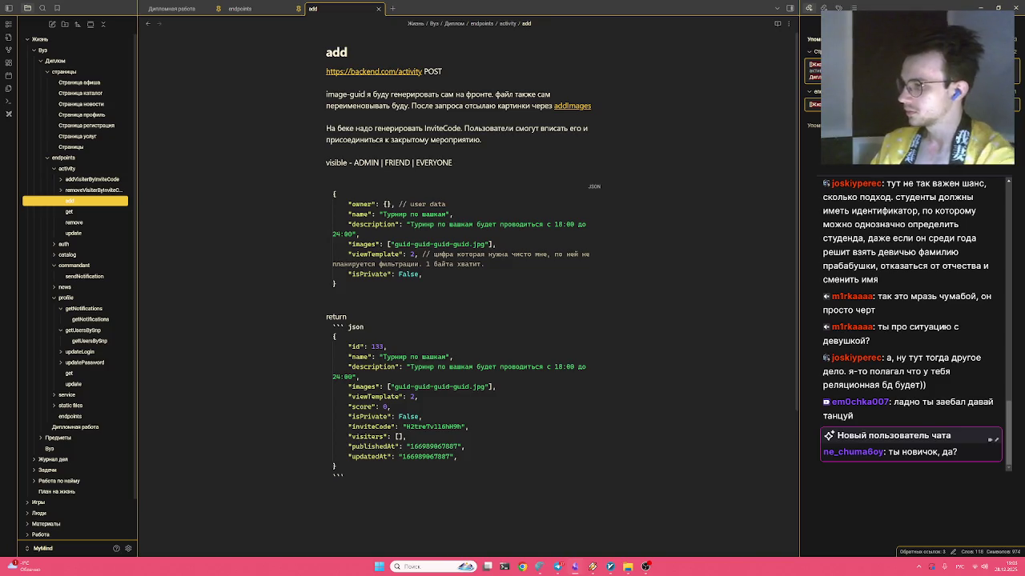
key("Right")
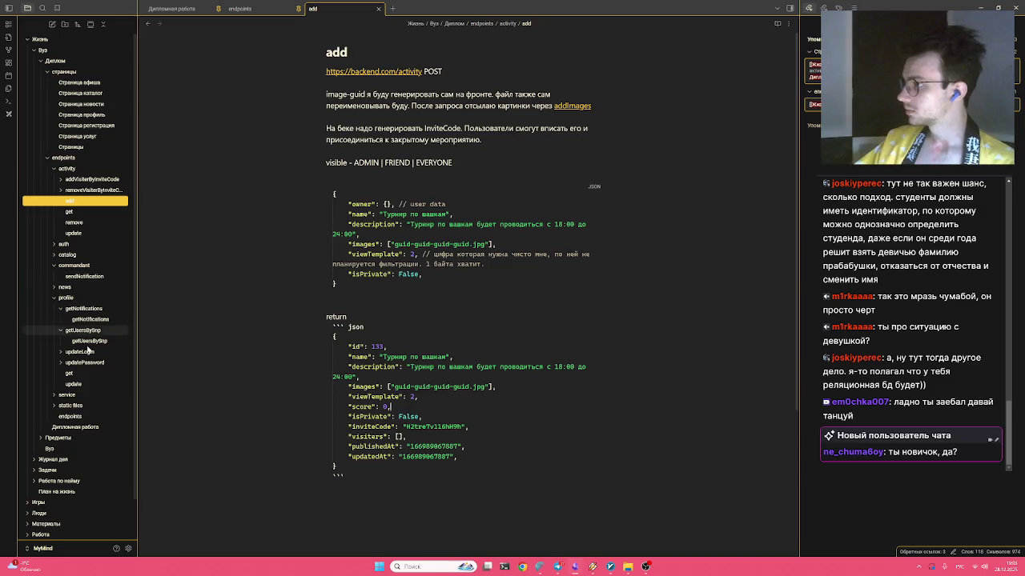
left_click(78, 374)
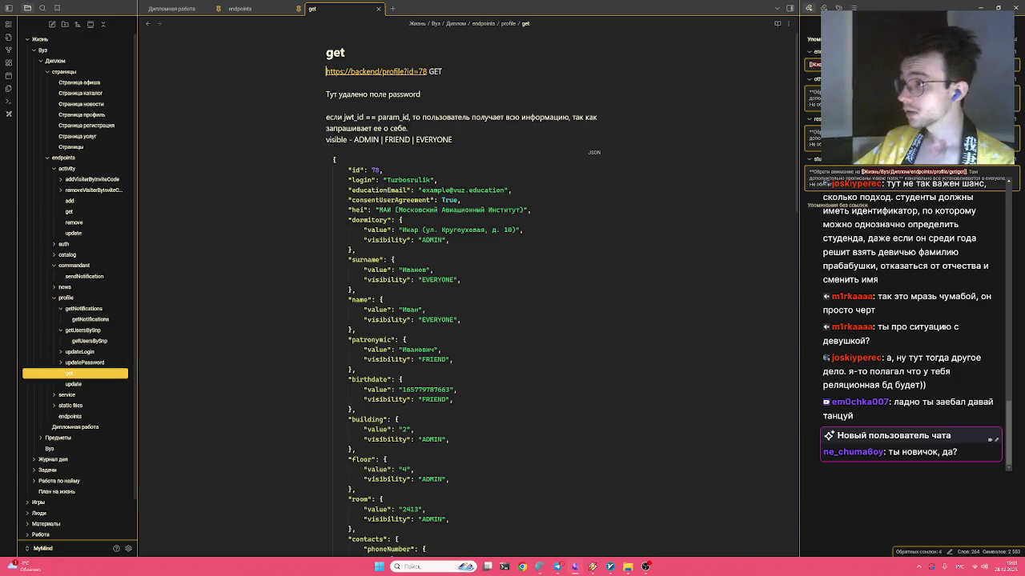
In the profile get JSON, open a blank line above createdAt and begin a quoted key
scroll(468, 320, "down", 3)
scroll(468, 320, "down", 3)
scroll(468, 320, "up", 4)
scroll(468, 320, "up", 3)
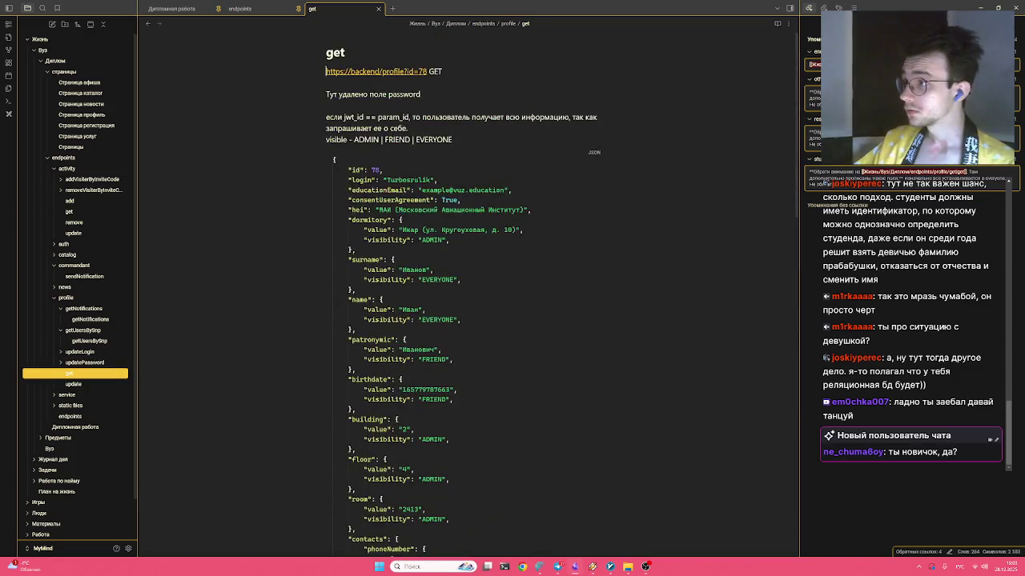
key("Right")
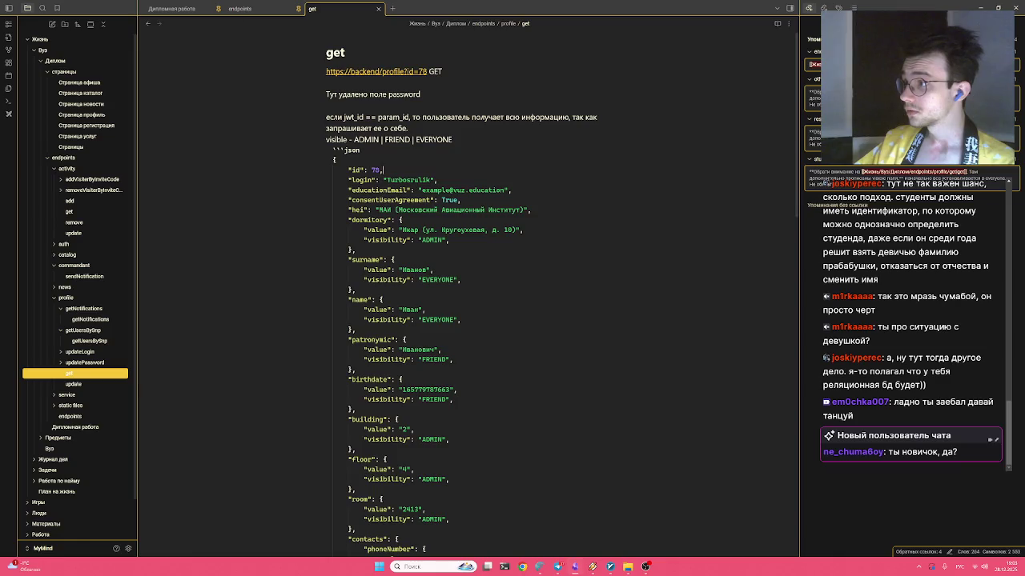
scroll(468, 320, "down", 3)
scroll(468, 320, "down", 2)
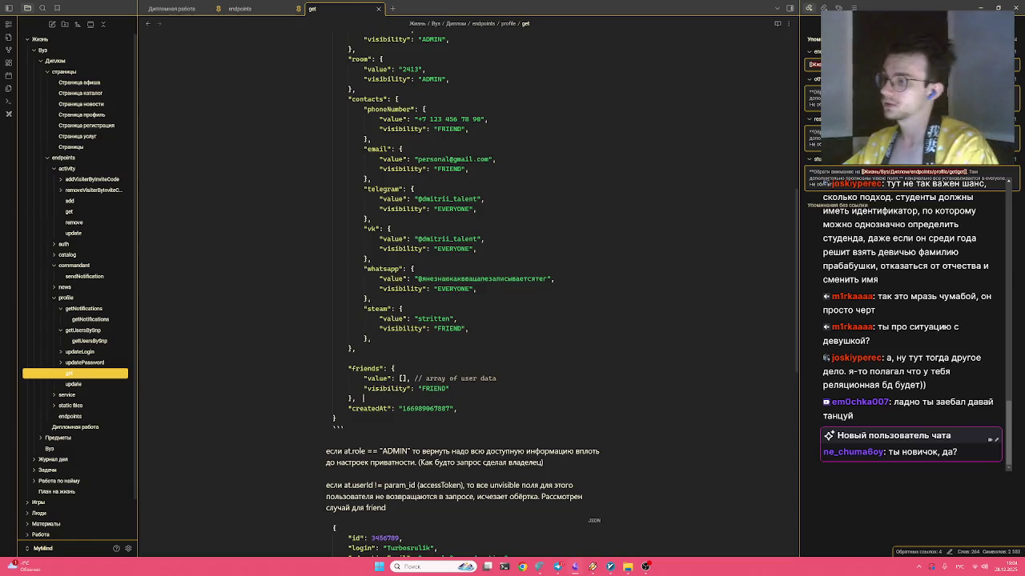
key("Return")
key("Return")
key("Return")
key("Up")
type("Х")
key("BackSpace")
type("\"")
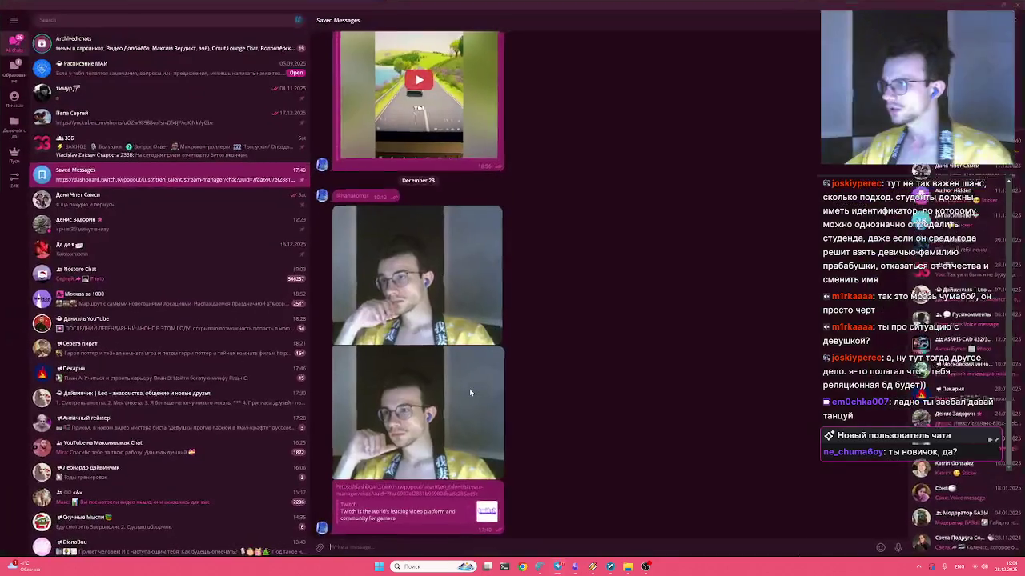
type("\"")
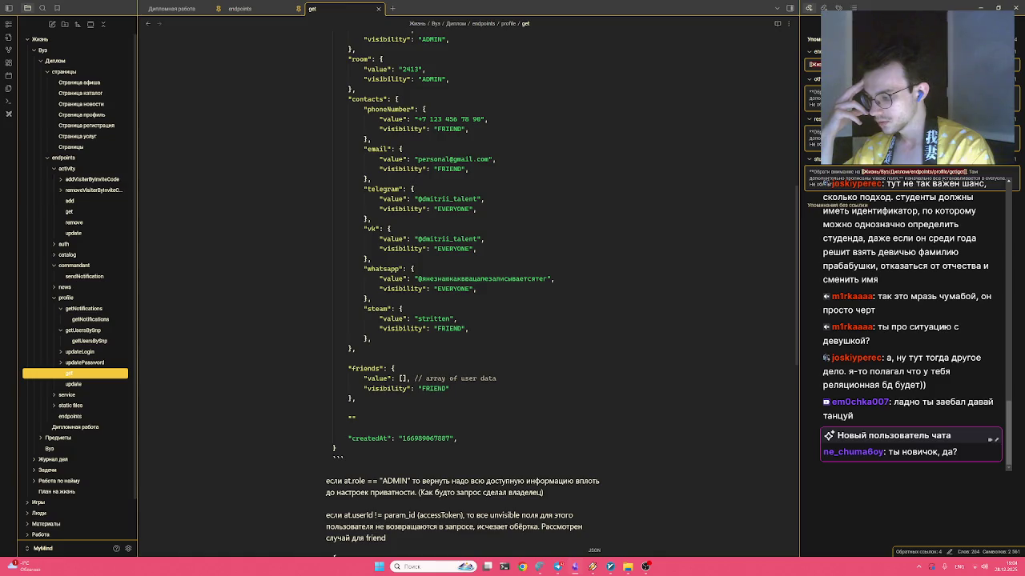
Write the "ratedNews": "" field above createdAt in the profile get JSON
type("liked")
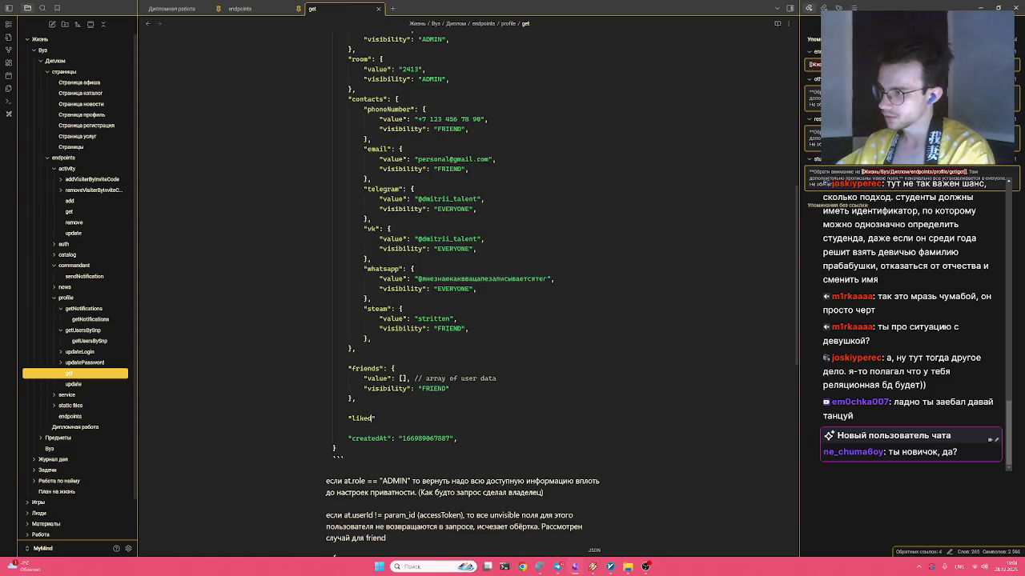
type("Users")
key("alt+Tab")
key("alt+Tab")
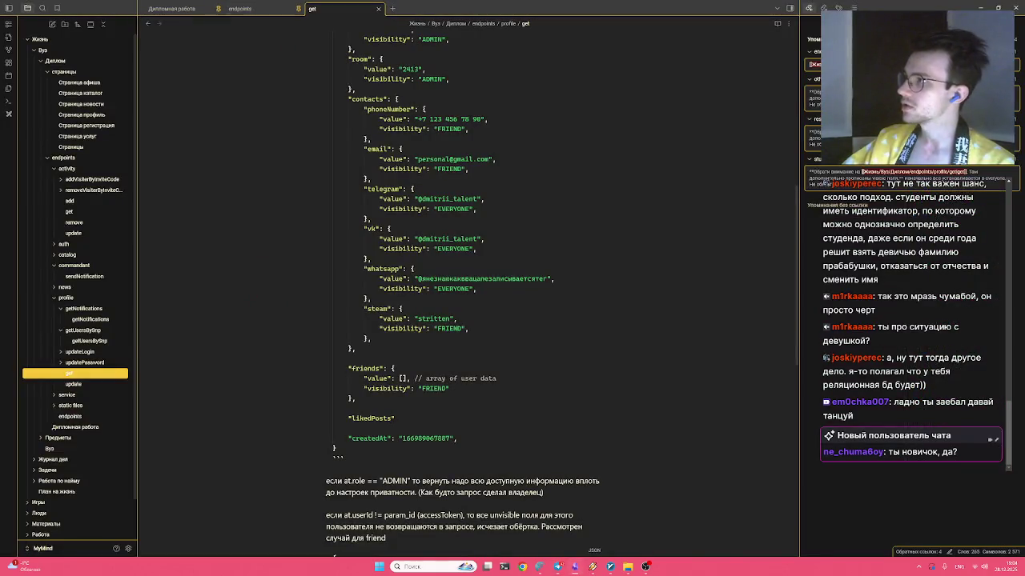
key("alt+Tab")
left_click(158, 285)
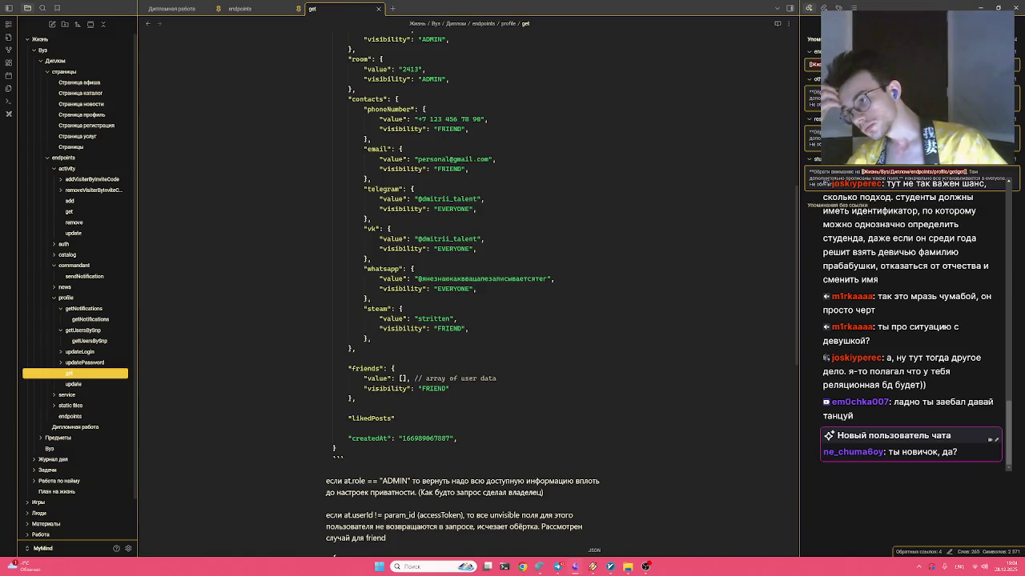
key("BackSpace")
key("BackSpace")
key("BackSpace")
key("BackSpace")
key("BackSpace")
type("ated")
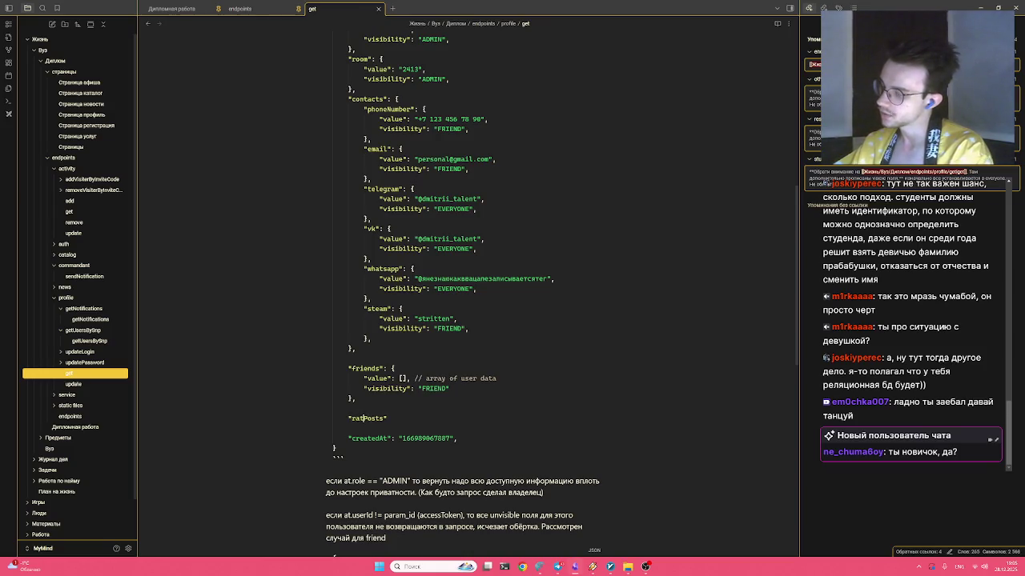
key("BackSpace")
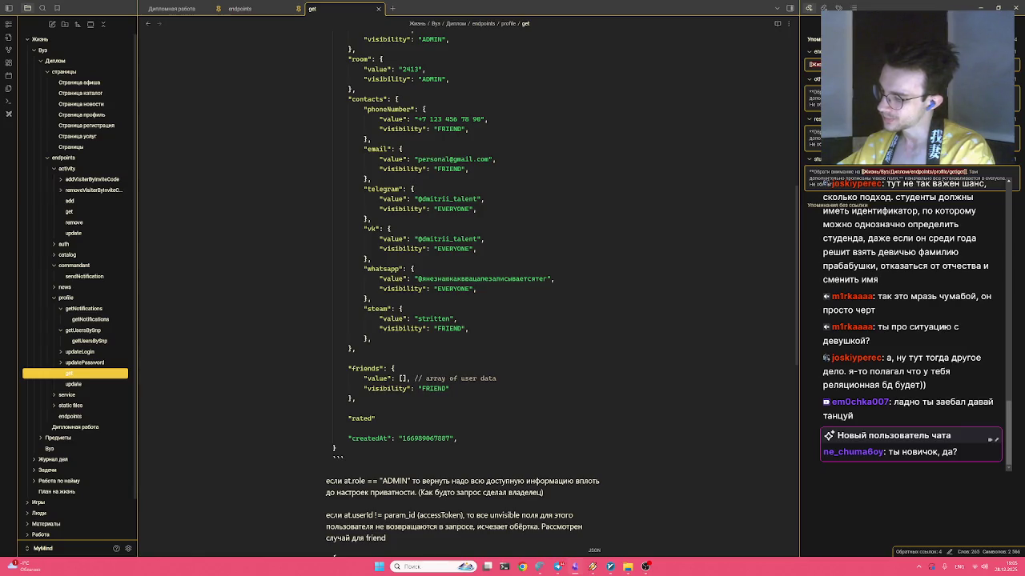
type("News\": \"")
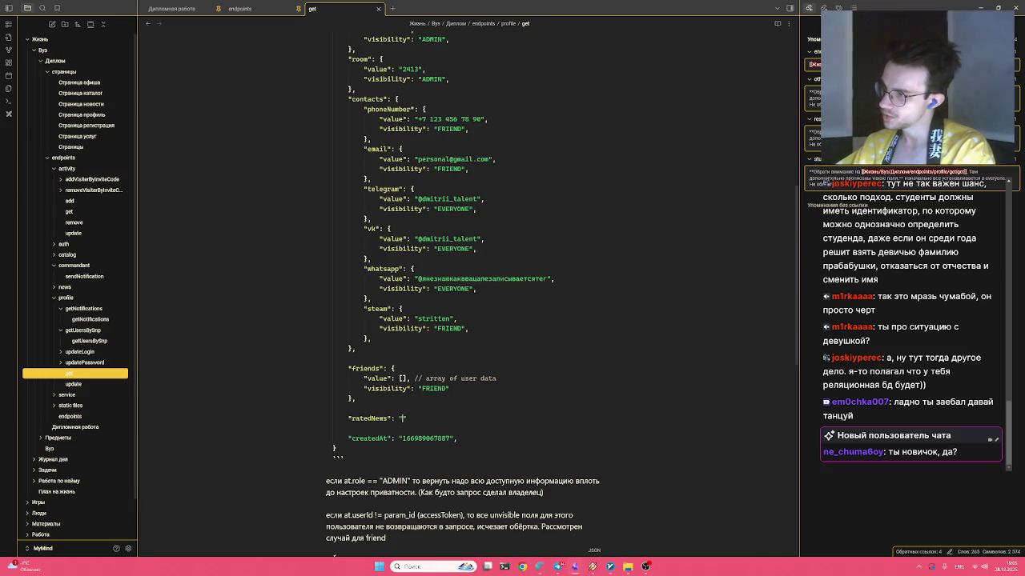
Duplicate the ratedNews line into ratedCatalog and ratedActivities fields
key("End")
type(",")
key("shift+alt+Down")
key("shift+alt+Down")
key("Left")
key("Left")
key("Left")
key("Up")
key("BackSpace")
key("BackSpace")
key("BackSpace")
key("BackSpace")
type("Catalog")
key("BackSpace")
key("BackSpace")
key("BackSpace")
key("BackSpace")
type("Activities")
key("BackSpace")
key("BackSpace")
key("BackSpace")
Rename the fields to ratedActivities and ratedProducts
type("y")
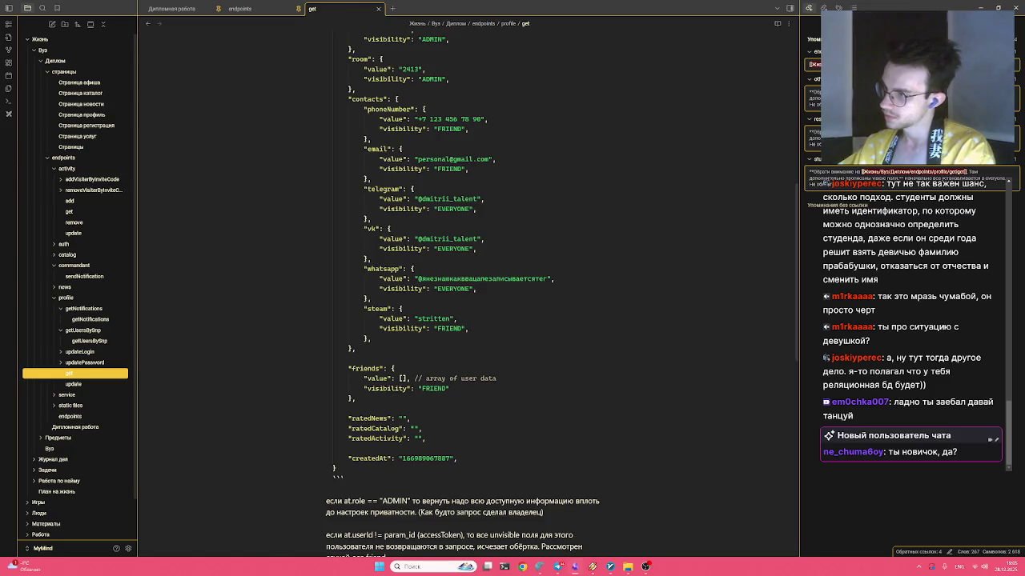
key("BackSpace")
type("ies")
key("Up")
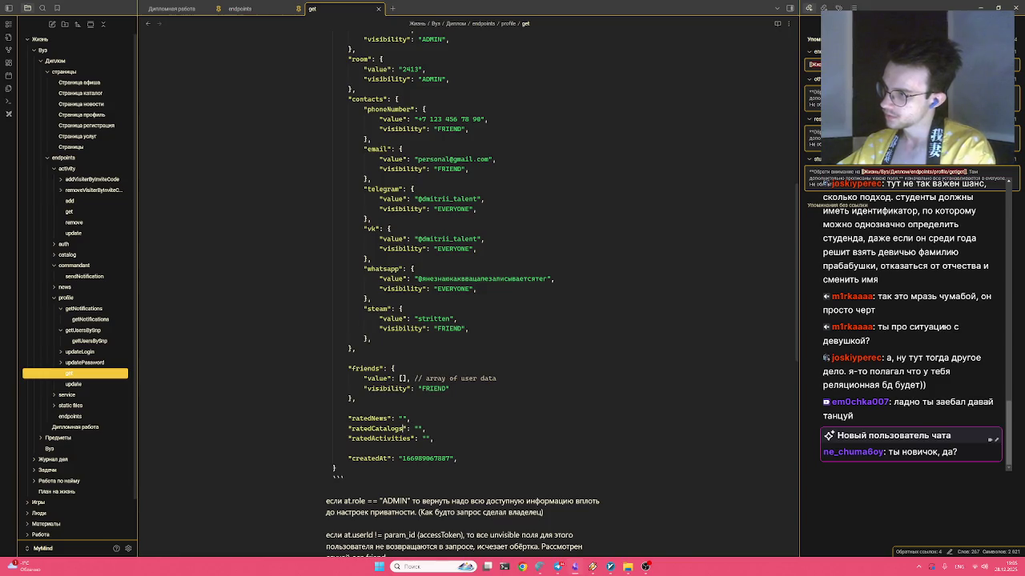
key("BackSpace")
key("BackSpace")
key("BackSpace")
type("Products")
Replace the three empty-string values with [] arrays, opening an object inside ratedNews
key("Home")
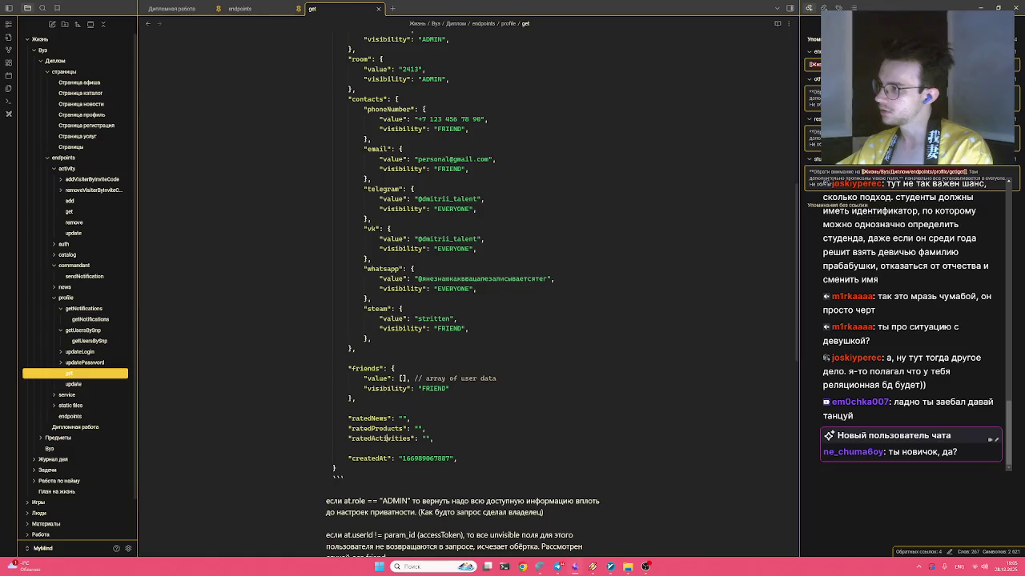
key("Right")
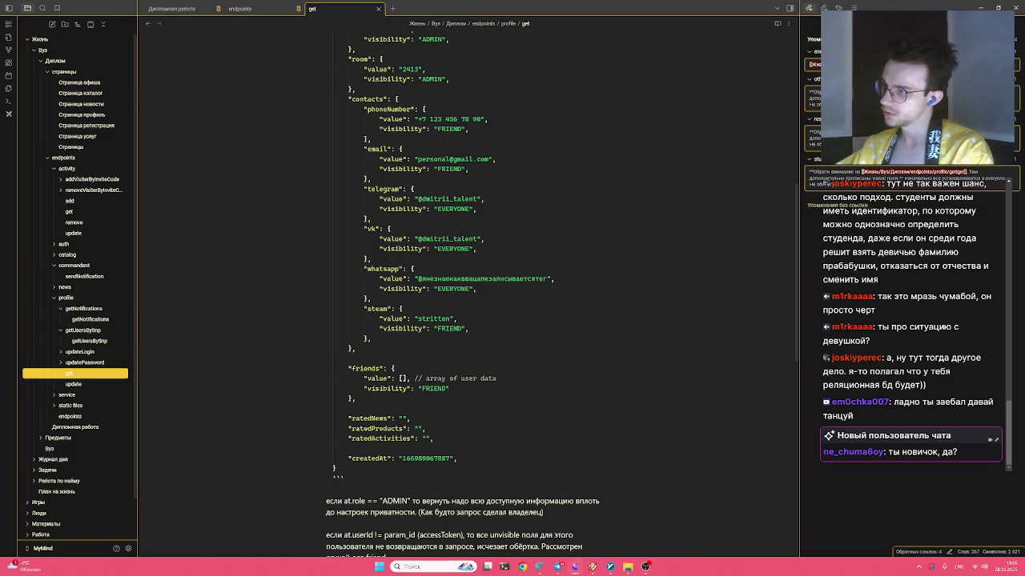
key("Up")
key("Left")
key("BackSpace")
key("BackSpace")
type("[]")
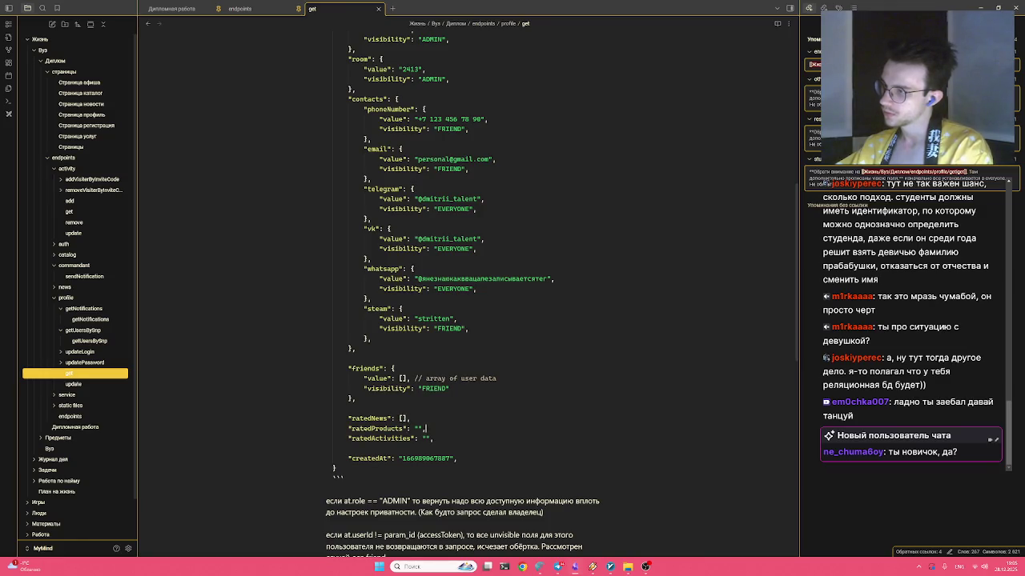
key("BackSpace")
type("[")
key("BackSpace")
type("[")
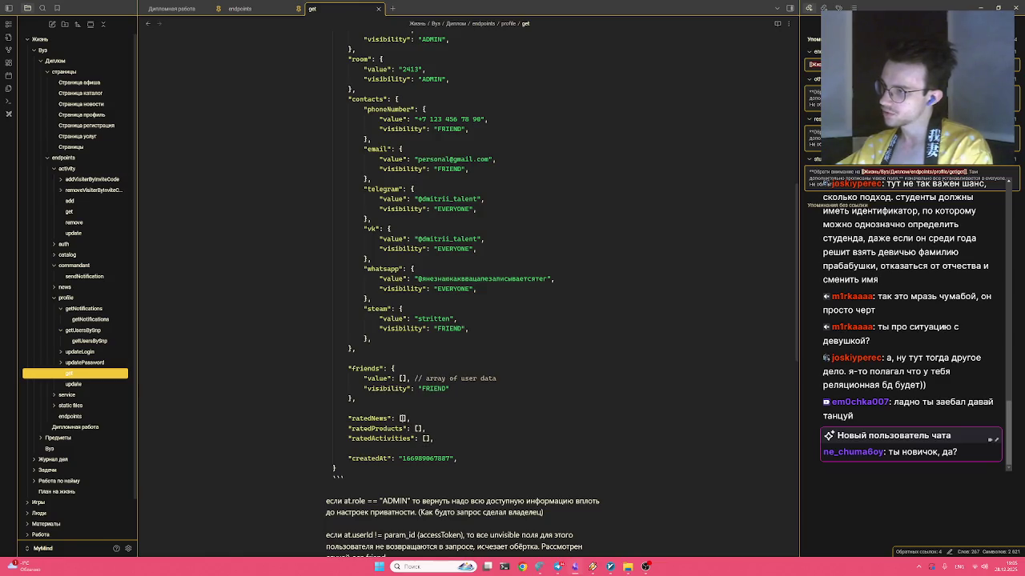
type("{")
key("Return")
key("Return")
Fill the ratedNews object with id: 5235 and like: True, then select those lines
type("id:")
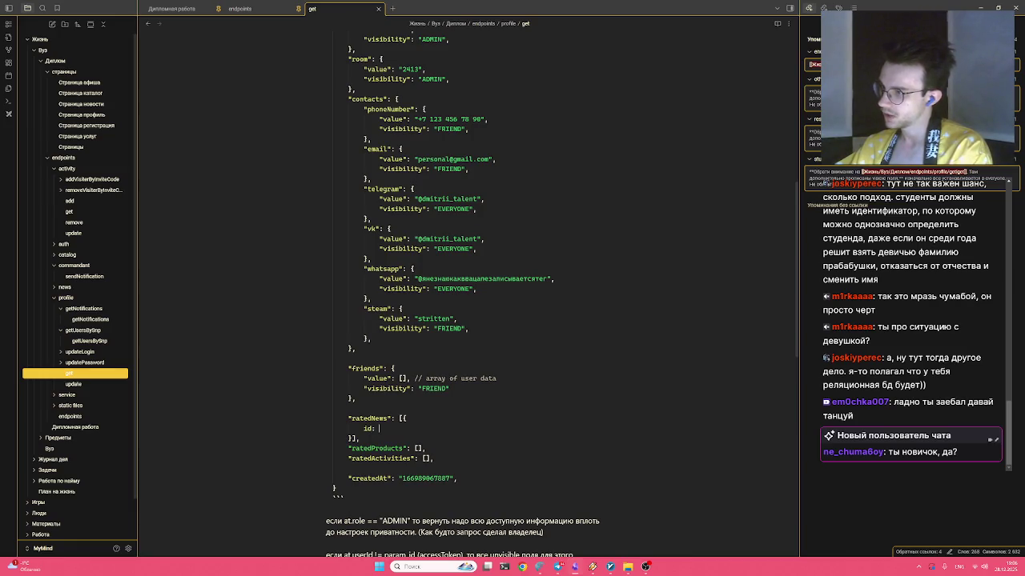
type(" 5235,")
key("Return")
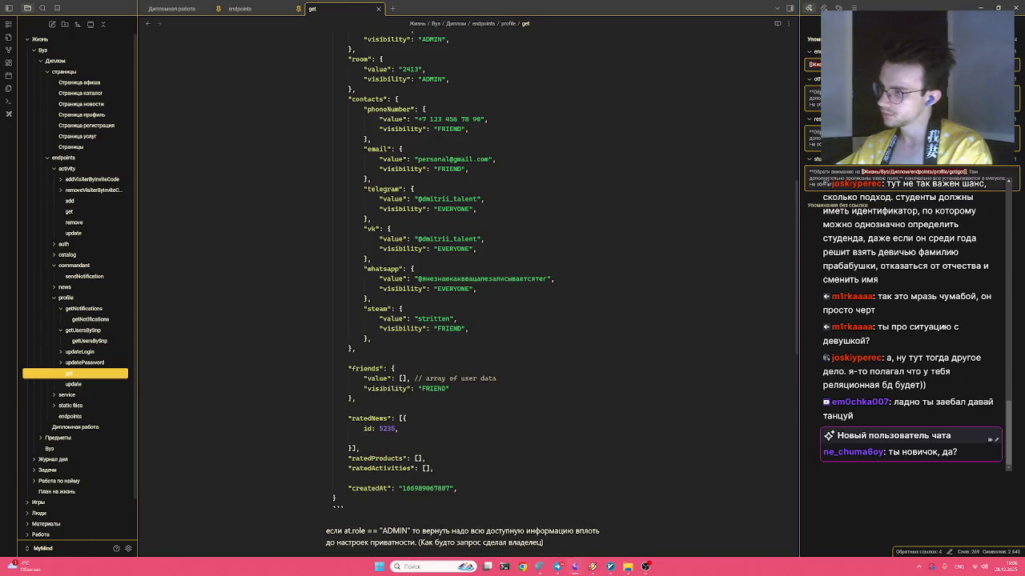
type("like")
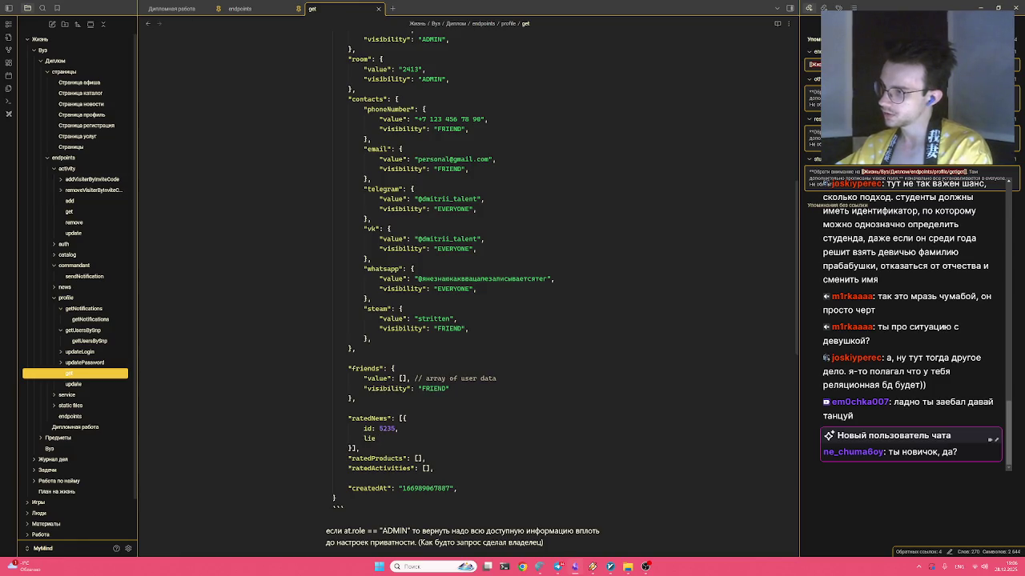
type(":")
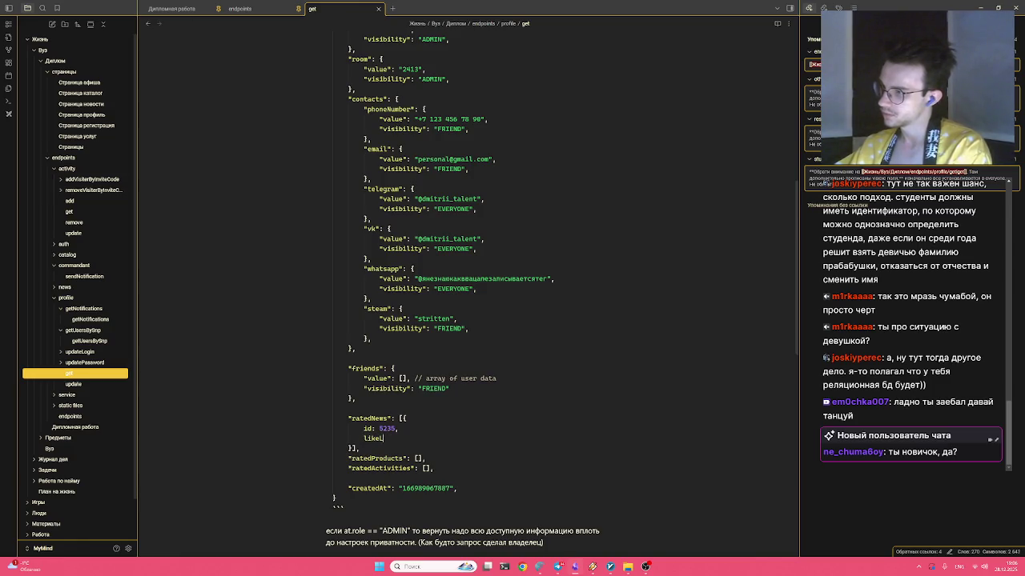
type(" tru")
key("BackSpace")
key("BackSpace")
key("BackSpace")
type("True,")
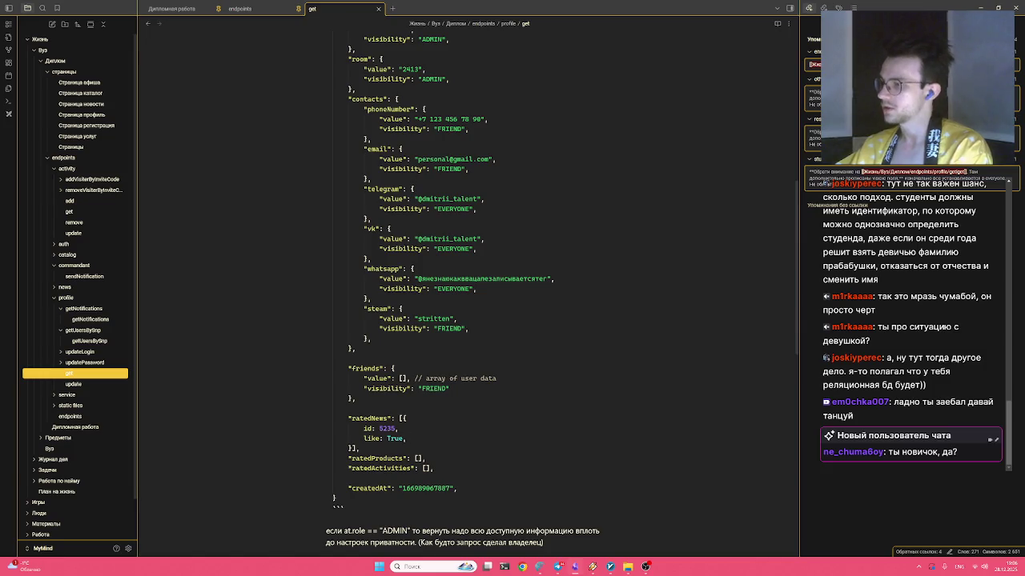
key("shift+Up")
key("shift+Home")
key("ctrl+c")
left_click(405, 458)
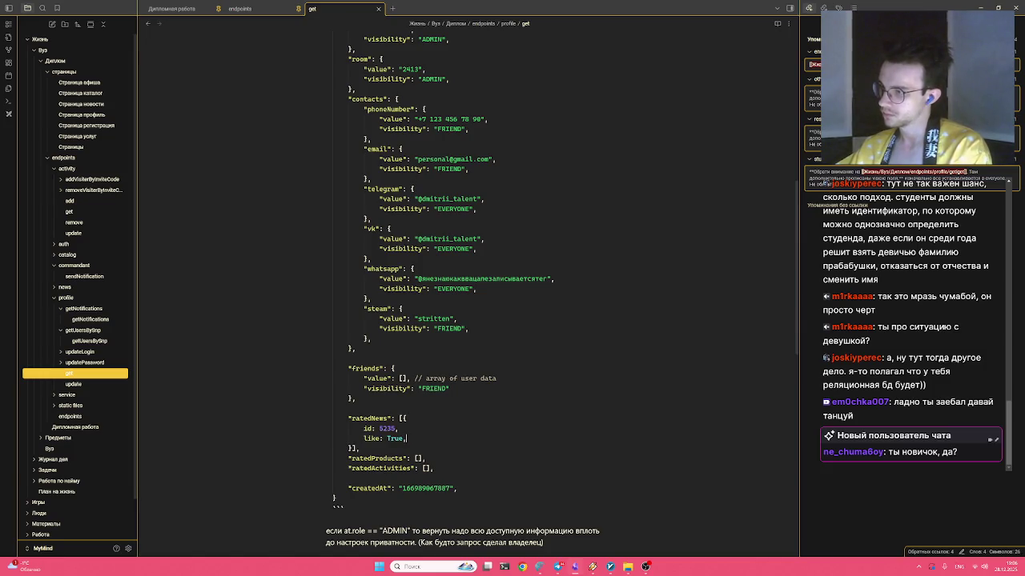
Paste the id/like object into the ratedProducts array and drop its trailing comma
type("{")
key("Return")
key("ctrl+v")
key("Return")
key("BackSpace")
key("Left")
key("BackSpace")
key("Down")
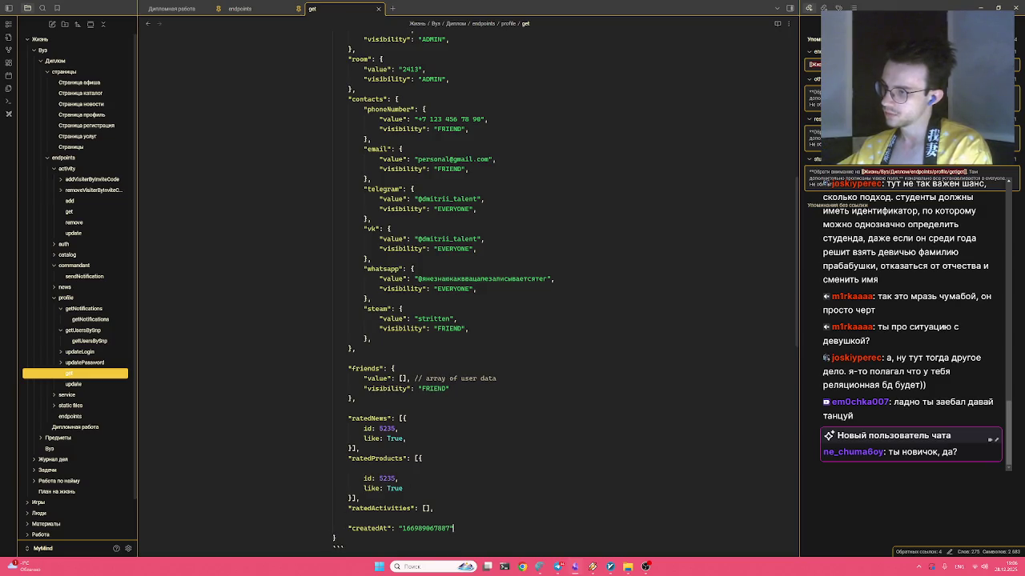
Remove the blank line and set the ratedProducts entry to id 215, like False
key("Up")
key("BackSpace")
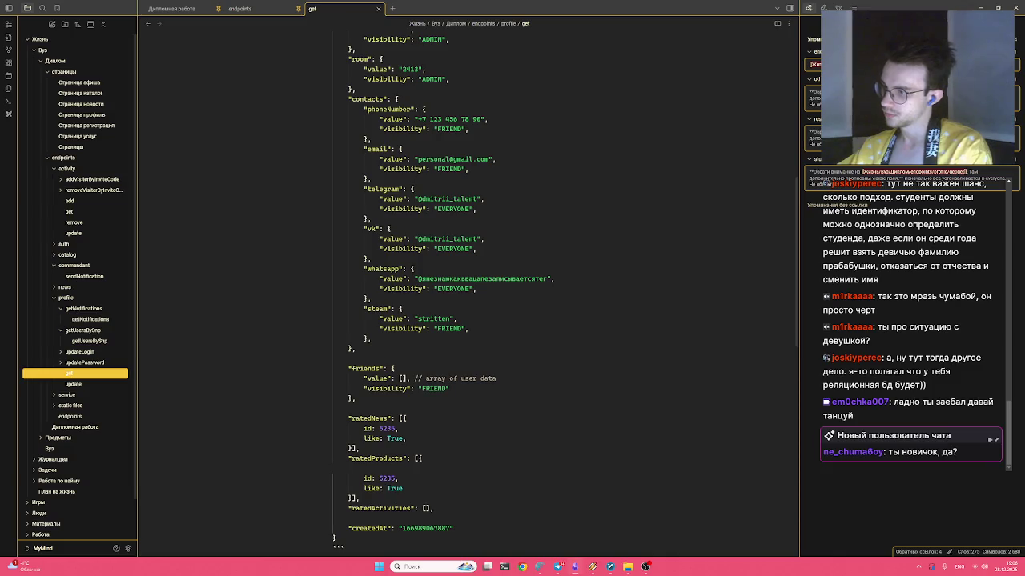
key("BackSpace")
key("Down")
key("Down")
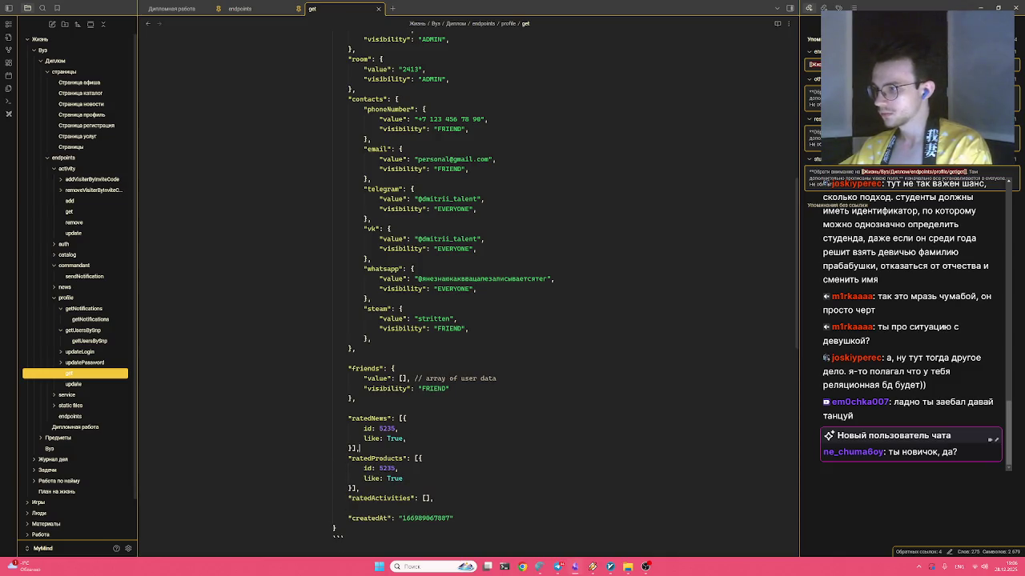
key("BackSpace")
key("BackSpace")
key("BackSpace")
type("False")
key("Down")
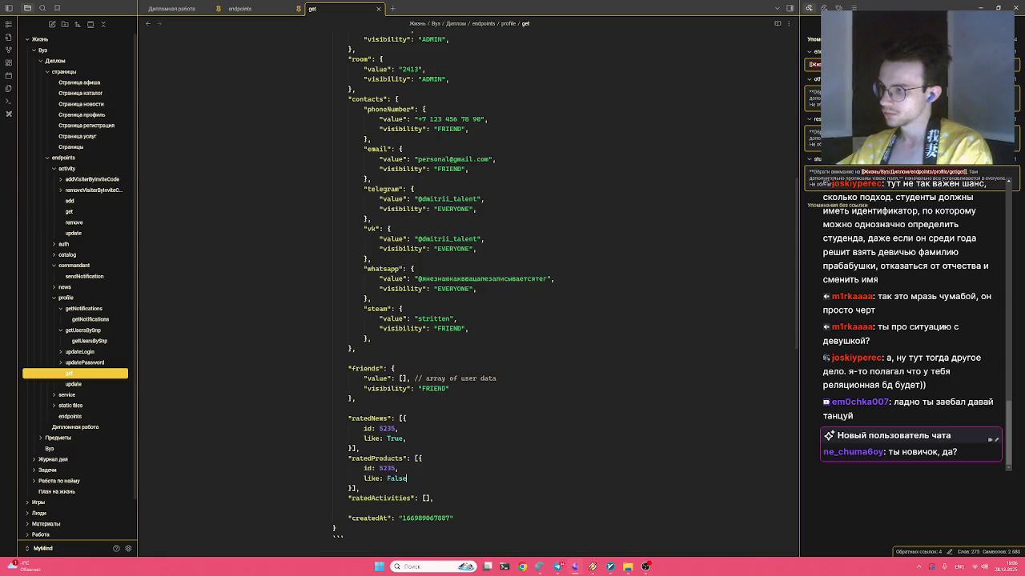
key("Up")
key("Up")
key("BackSpace")
key("BackSpace")
key("BackSpace")
Copy the ratedProducts array into ratedActivities with id 882, then copy the ratedProducts entry
key("Down")
key("Down")
key("shift+Up")
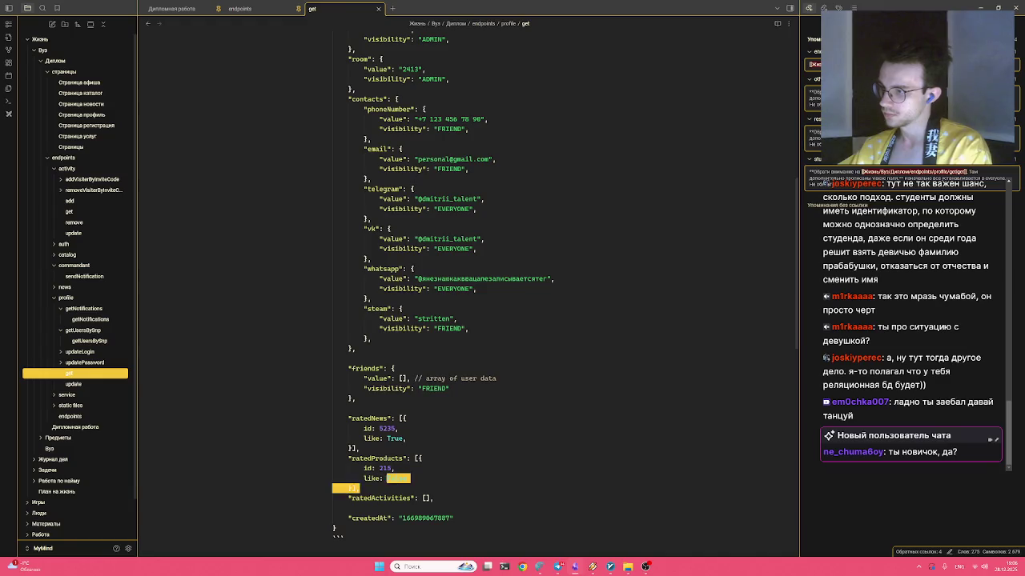
key("shift+Up")
key("shift+Up")
key("shift+Right")
key("shift+Right")
key("shift+Right")
key("shift+Right")
key("shift+Right")
key("shift+Right")
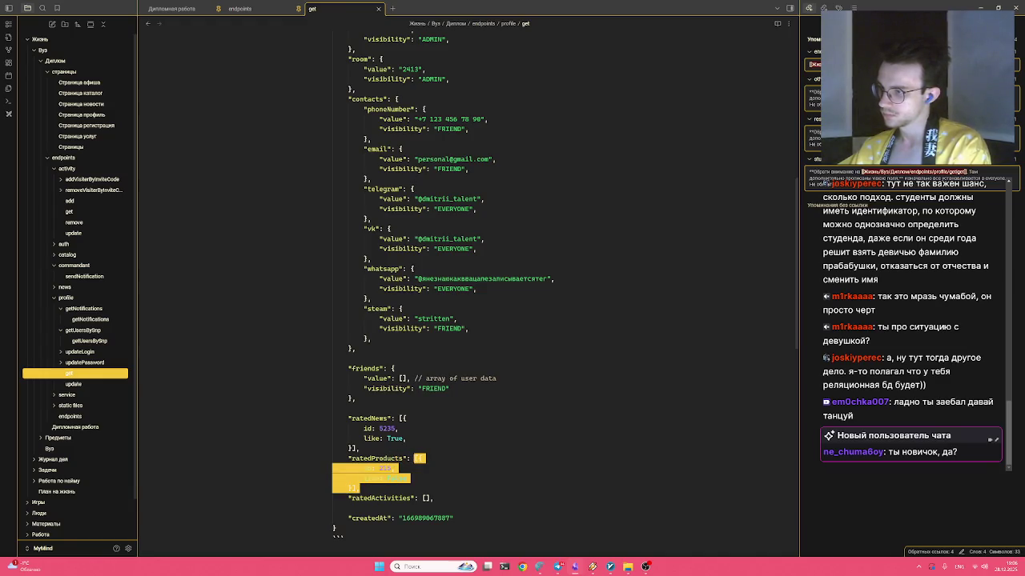
key("ctrl+c")
key("Down")
key("ctrl+v")
key("Up")
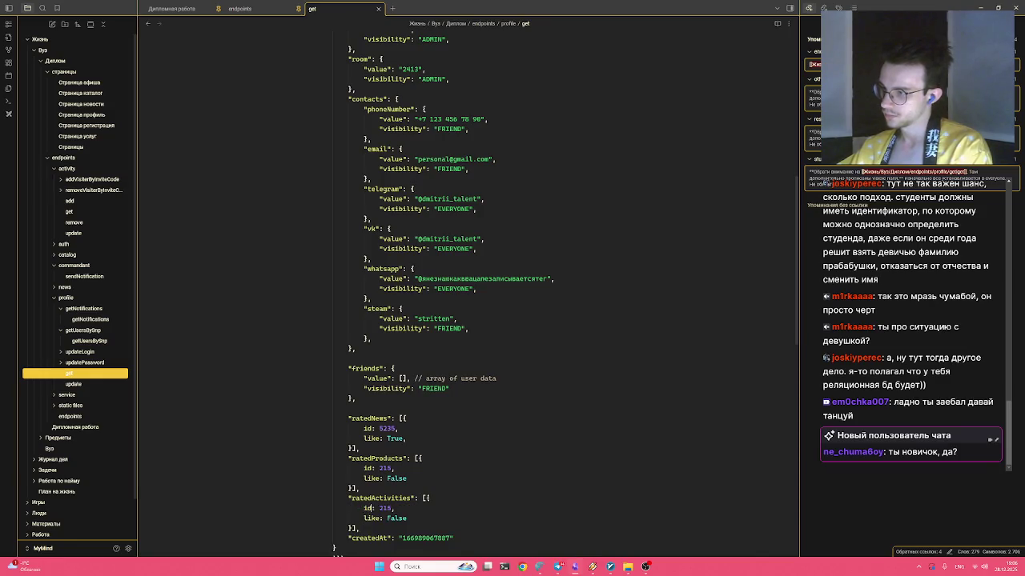
key("BackSpace")
key("BackSpace")
key("BackSpace")
type("88")
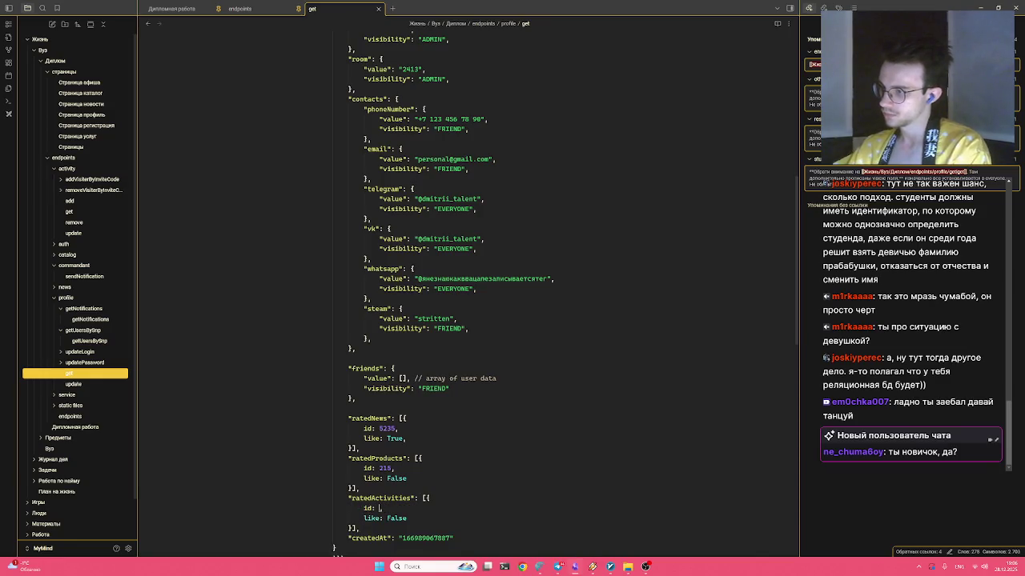
type("3")
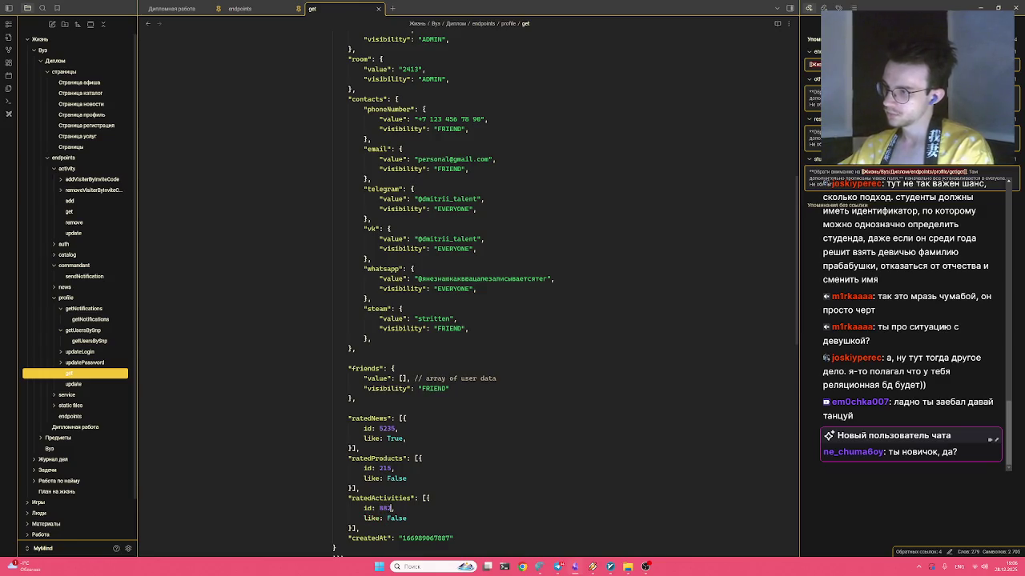
key("BackSpace")
type("2")
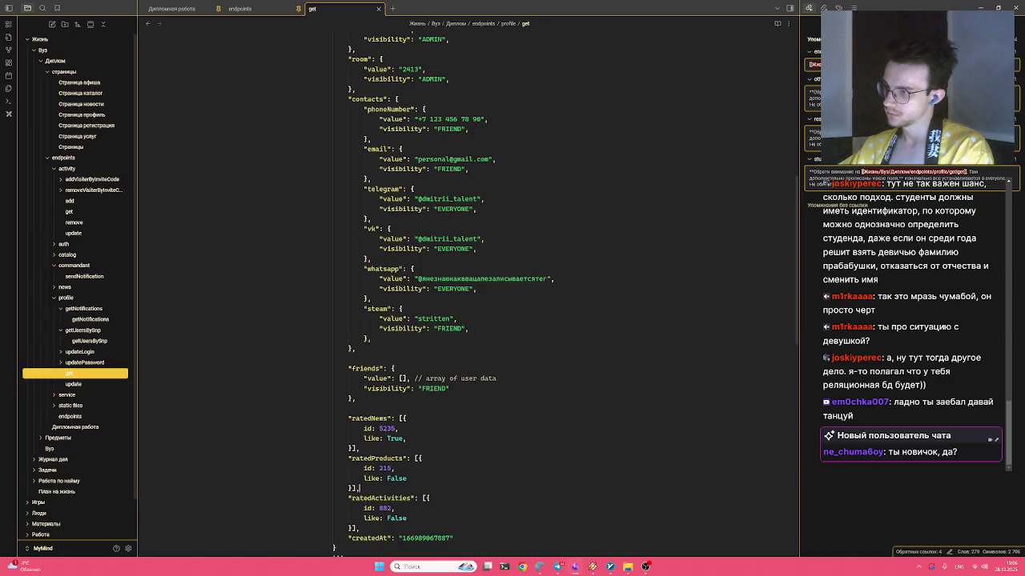
mouse_move(352, 489)
left_mouse_down()
mouse_move(352, 458)
mouse_move(422, 458)
left_mouse_up()
key("ctrl+c")
Add a second ratedProducts entry with id 216 and like True
key("Right")
type("},")
key("Return")
type("{")
key("Return")
key("ctrl+v")
key("Up")
key("Up")
key("End")
key("Left")
key("Left")
type("2")
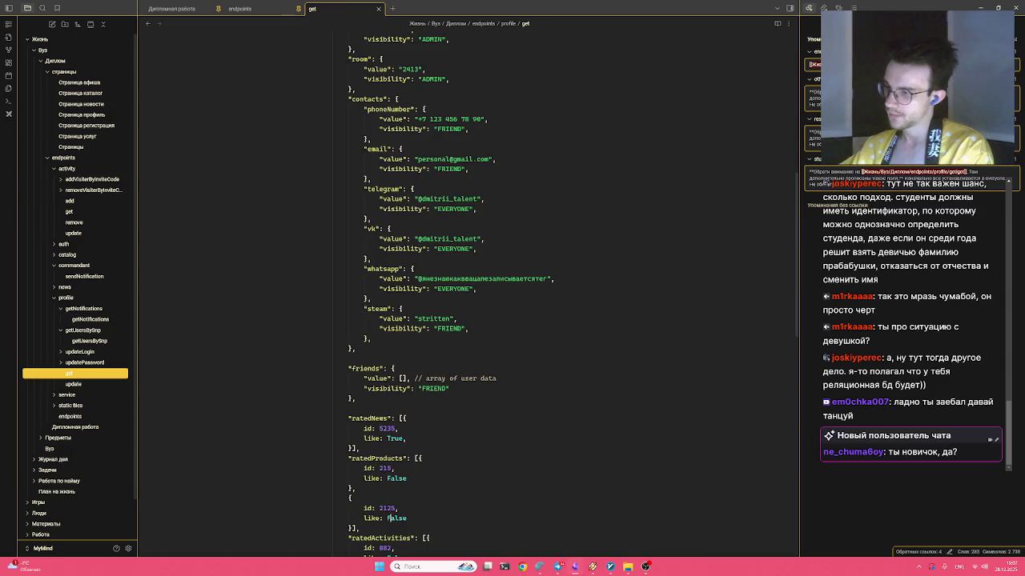
key("ctrl+BackSpace")
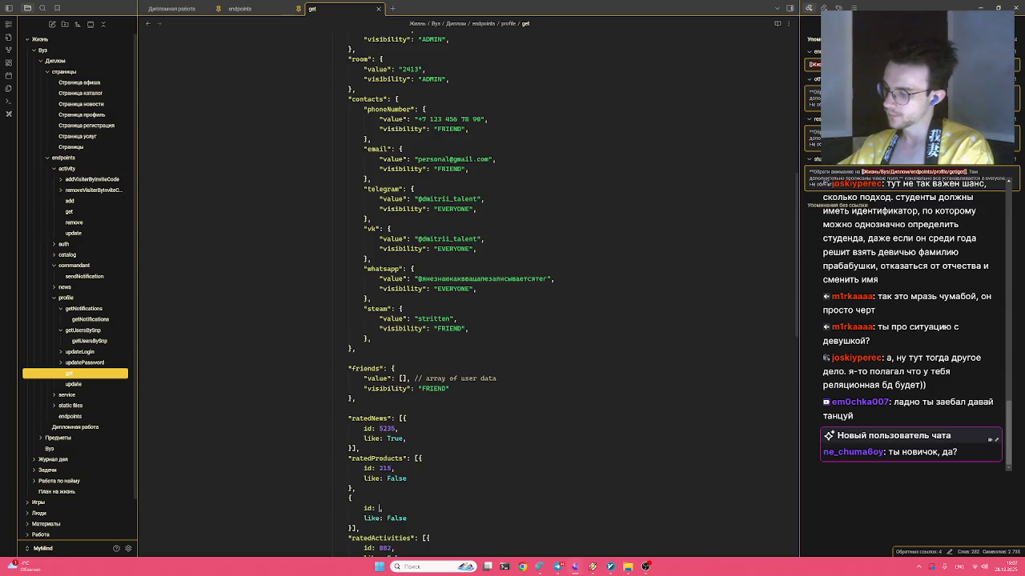
type("216,")
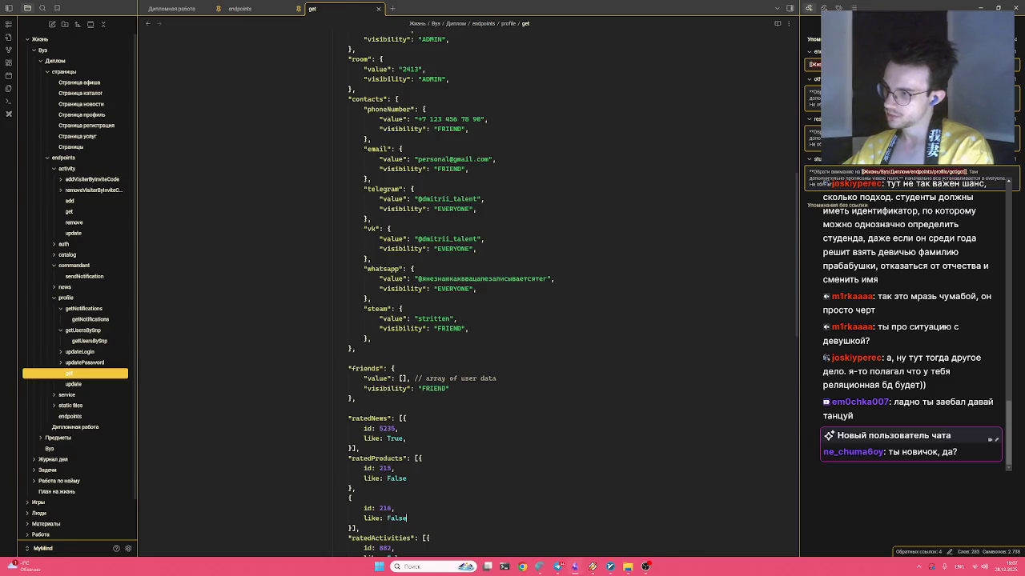
key("ctrl+BackSpace")
type("True")
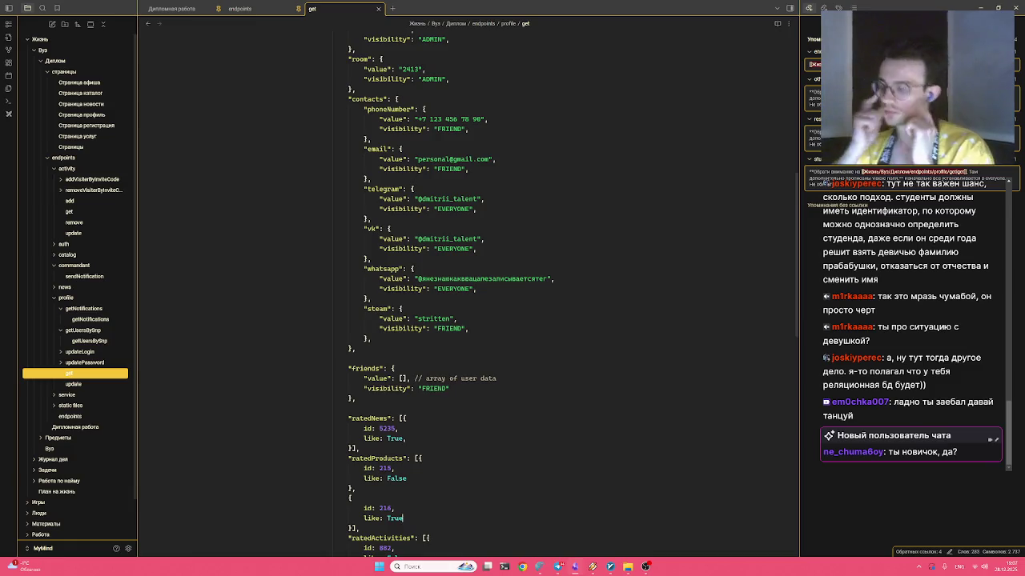
Insert blank lines after the ratedNews and ratedProducts blocks
scroll(468, 288, "down", 4)
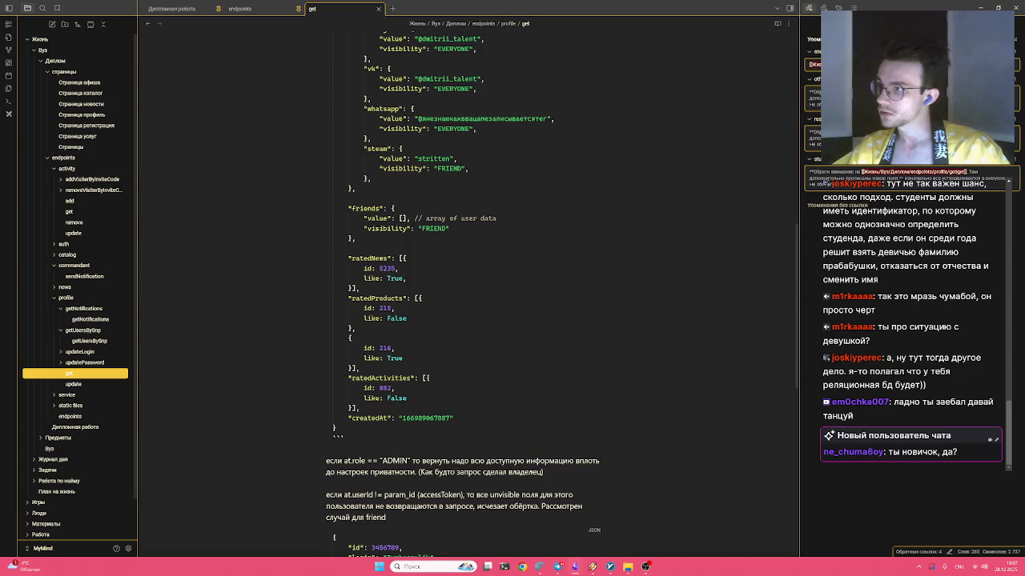
key("Return")
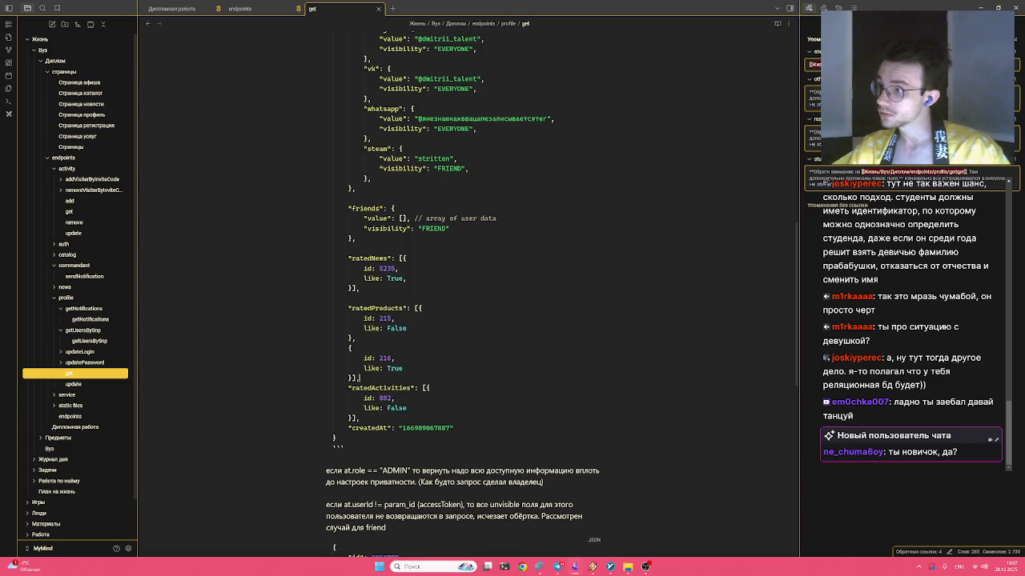
key("Return")
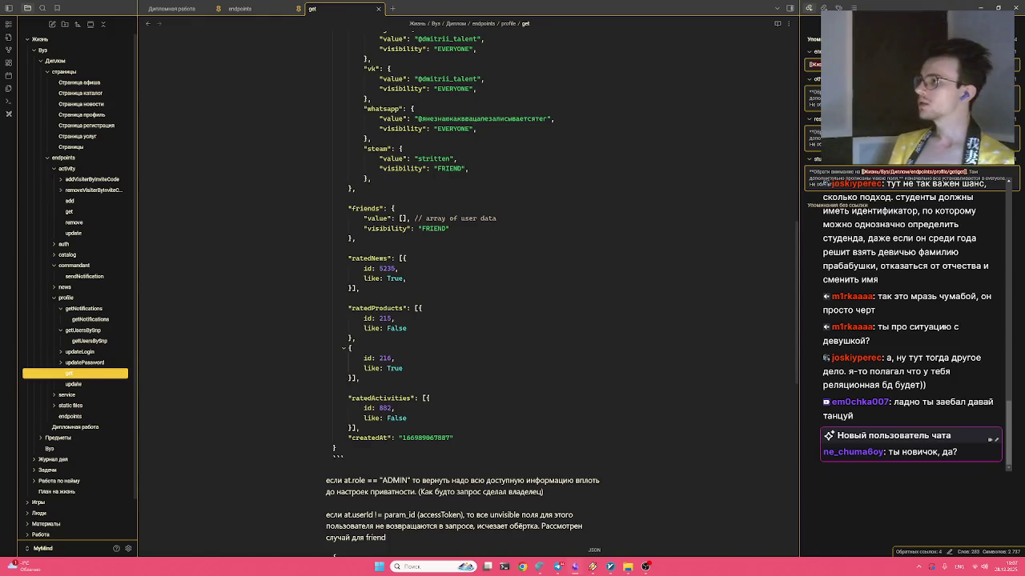
Return to the Дипломная работа note and fold the Access token и Refresh token section
left_click(114, 377)
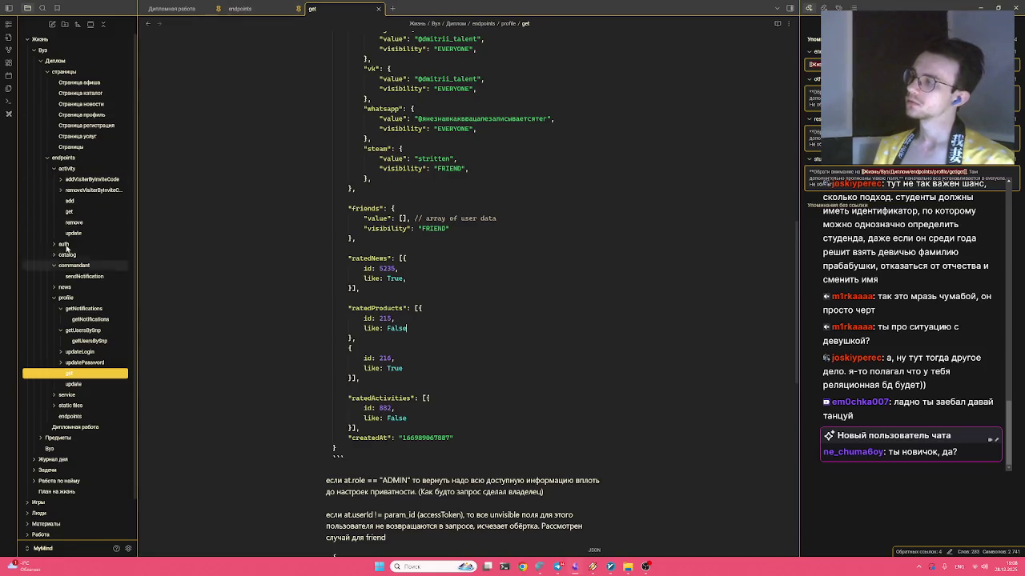
left_click(171, 8)
scroll(414, 270, "down", 2)
scroll(414, 270, "up", 3)
scroll(414, 270, "up", 4)
left_click(322, 213)
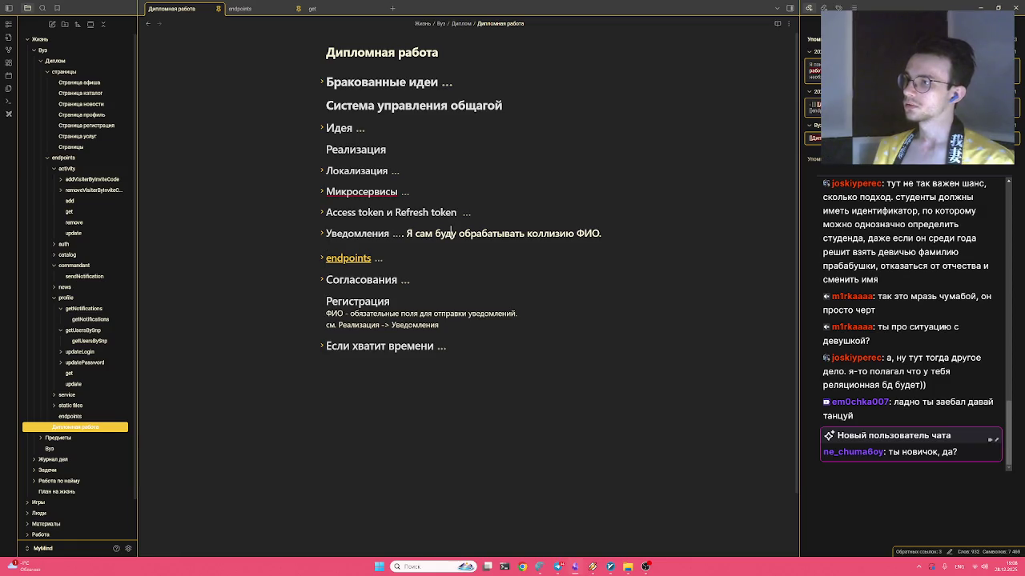
Expand the Уведомления section and begin a '##' heading line beneath it
left_click(322, 234)
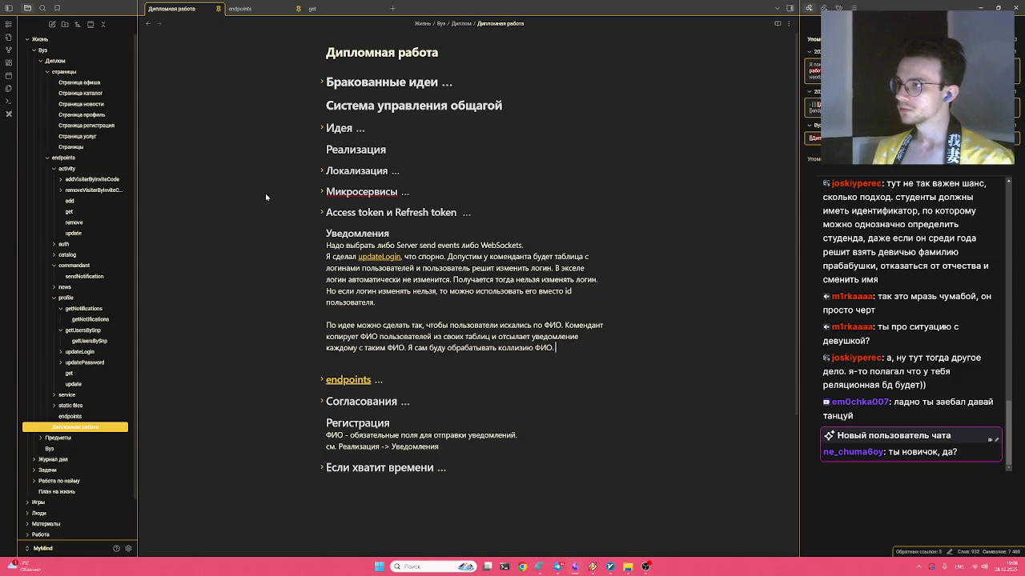
left_click(321, 233)
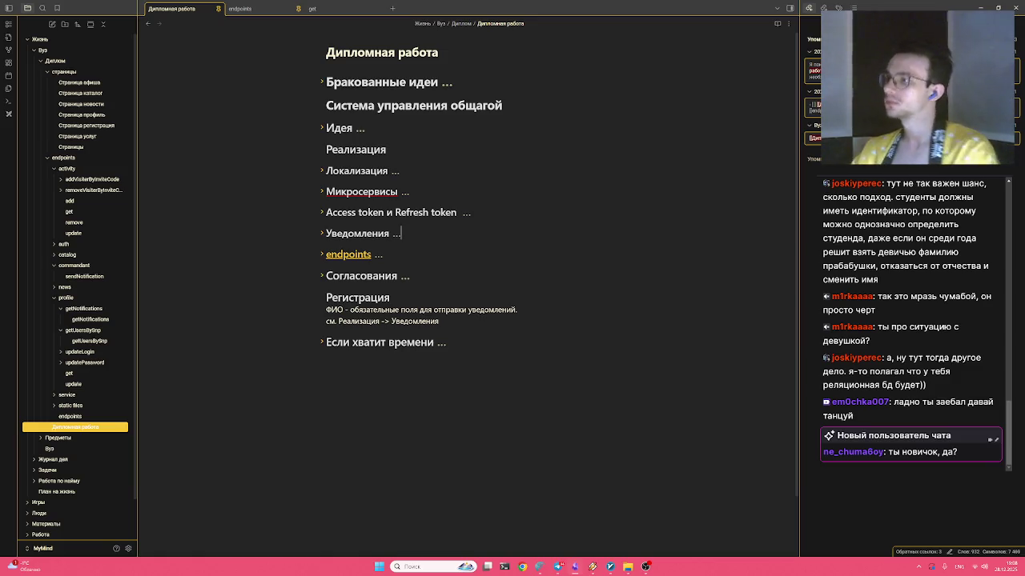
left_click(321, 233)
type("##")
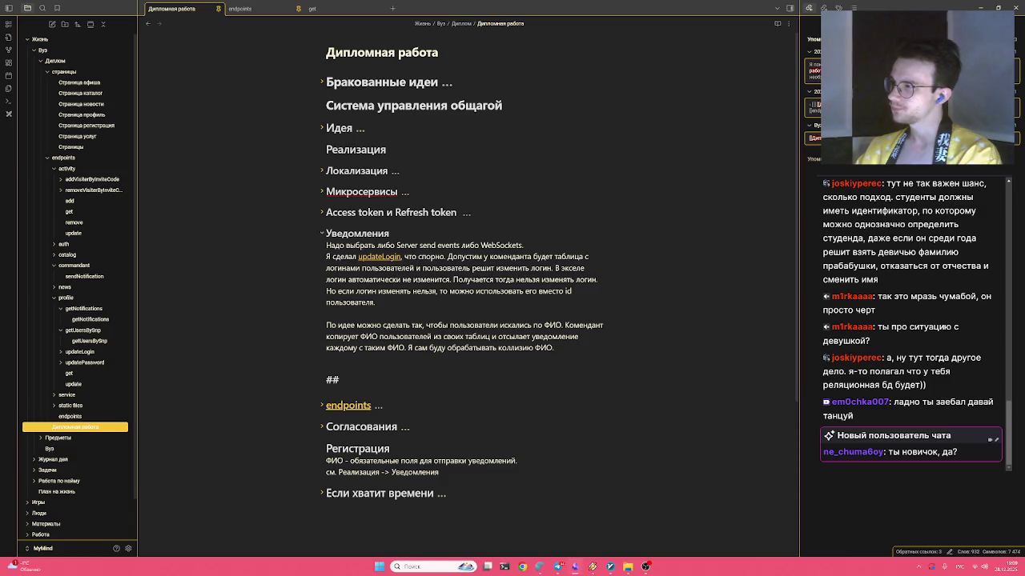
Title the new heading 'Лайки дизлайка'
type(" Оценка")
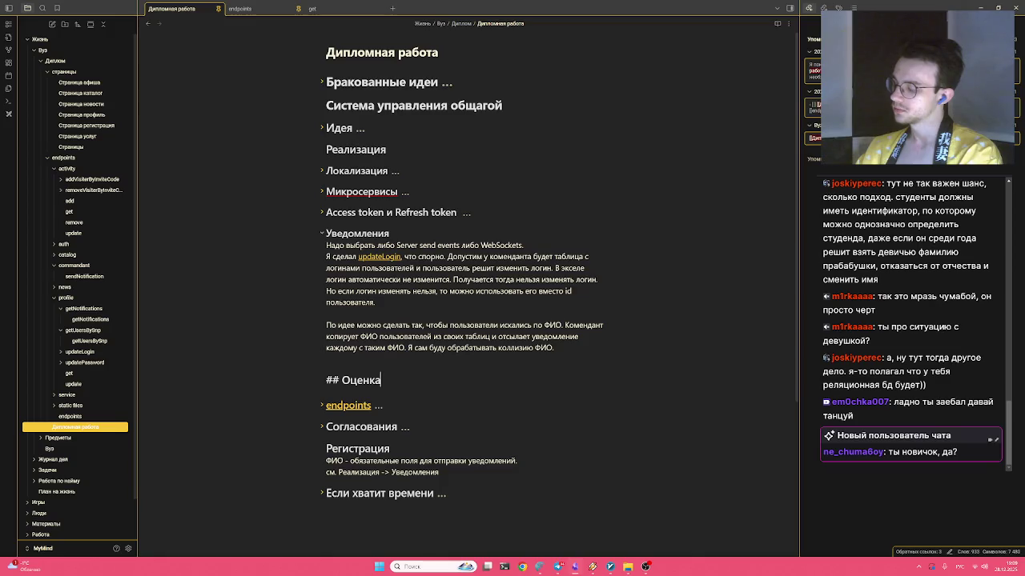
key("BackSpace")
key("ctrl+BackSpace")
type("Лайки диза")
key("BackSpace")
type("лайка")
key("Return")
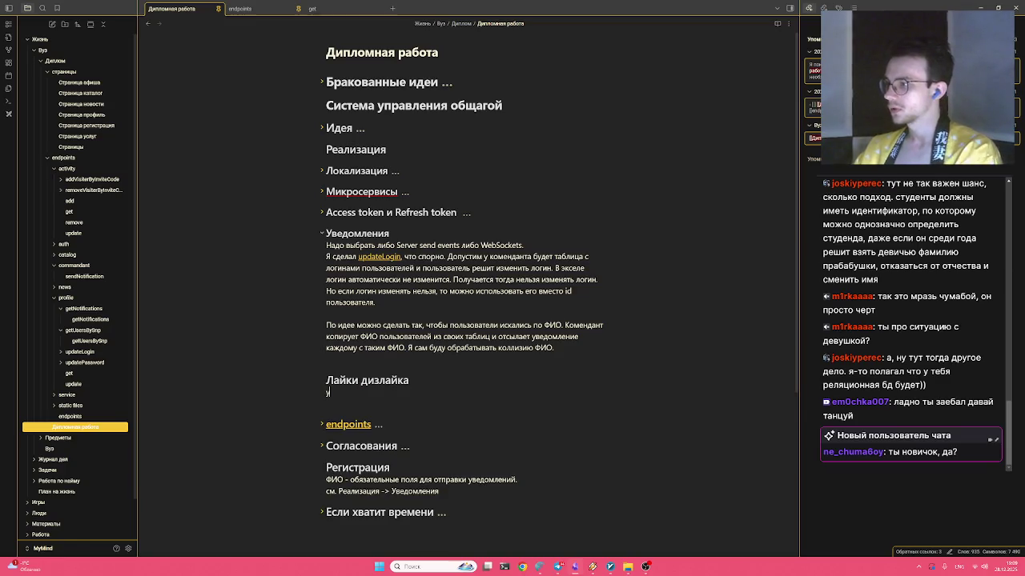
Write 'надо определиться как мы будем связывать score в activity, catalog' under it
type("надо опре")
key("BackSpace")
key("BackSpace")
key("BackSpace")
type("определиться как ты")
key("BackSpace")
key("BackSpace")
type("мы будем связывать лайки ")
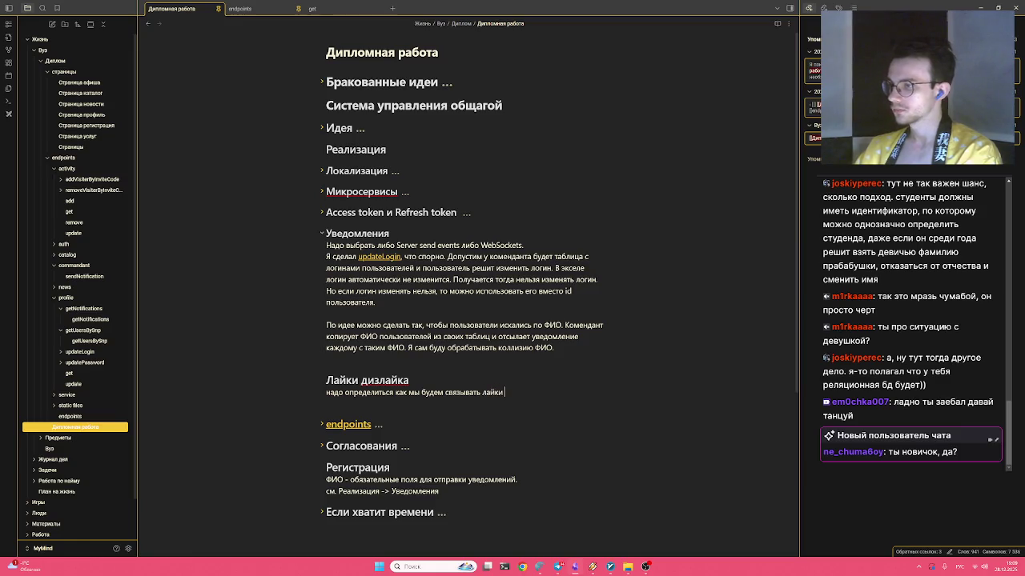
key("BackSpace")
key("BackSpace")
key("BackSpace")
key("BackSpace")
key("BackSpace")
key("BackSpace")
type("score")
key("alt+shift")
type("в a")
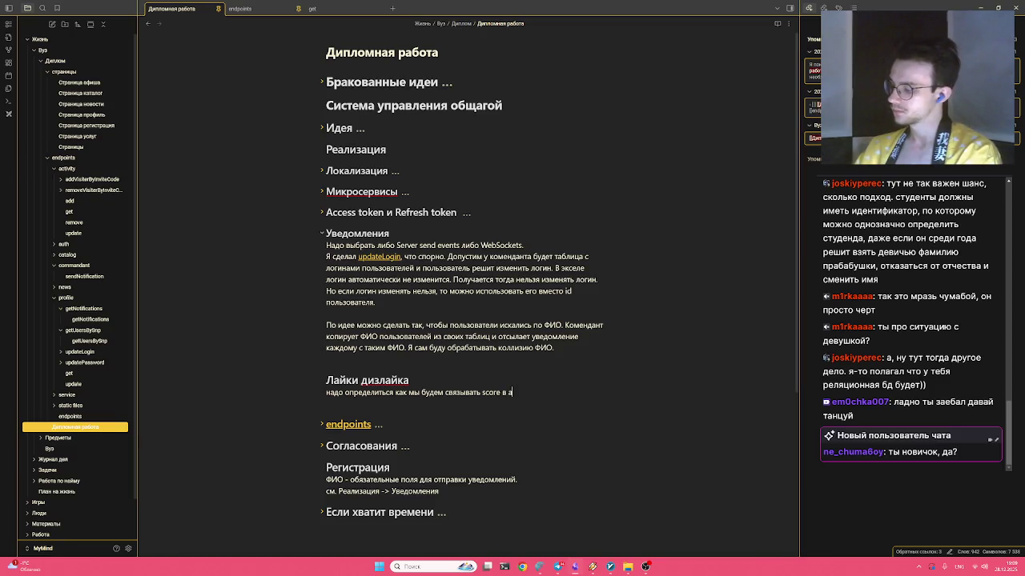
type("ctivity")
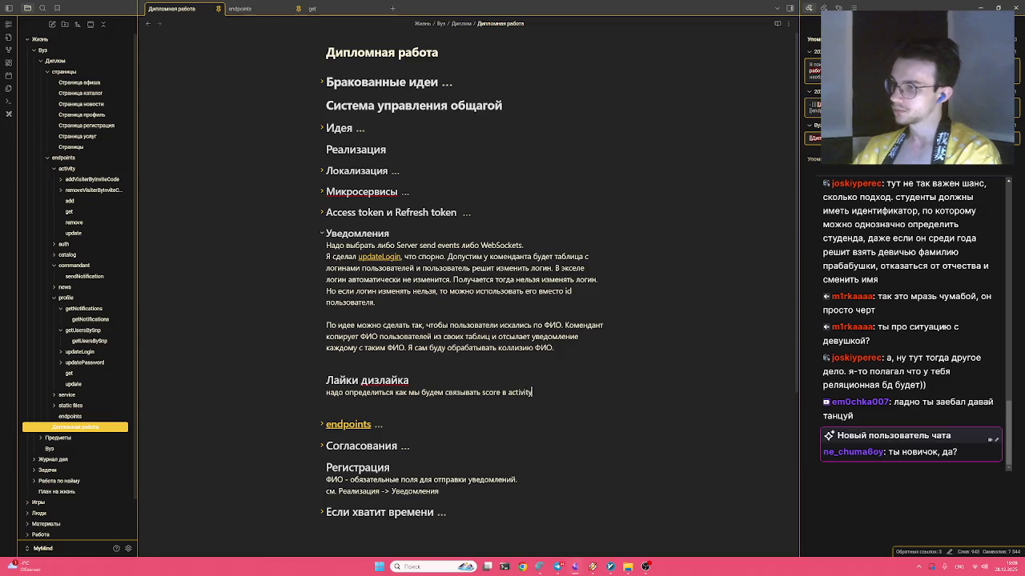
key("BackSpace")
key("BackSpace")
key("BackSpace")
type("y со")
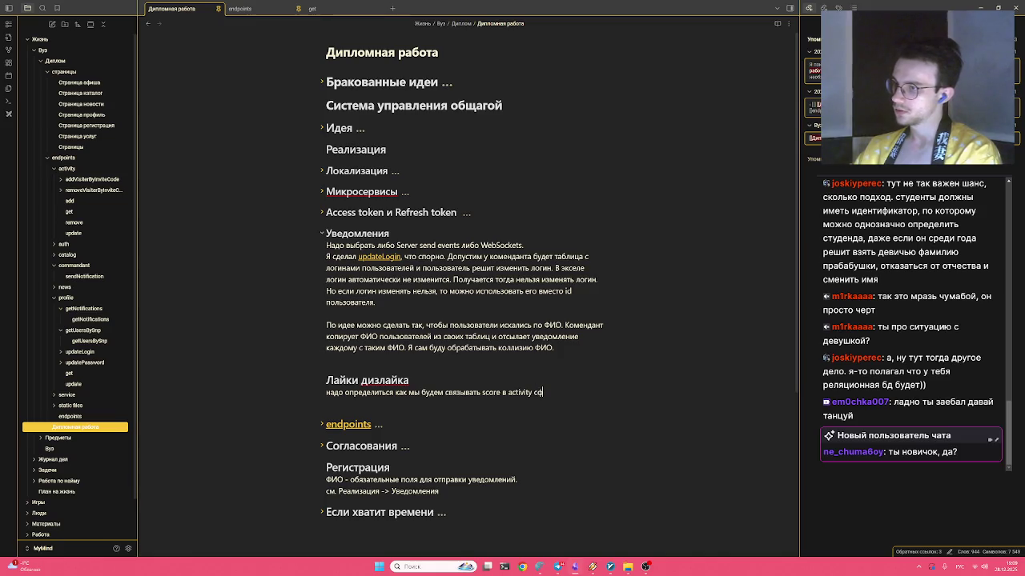
key("BackSpace")
type("talog")
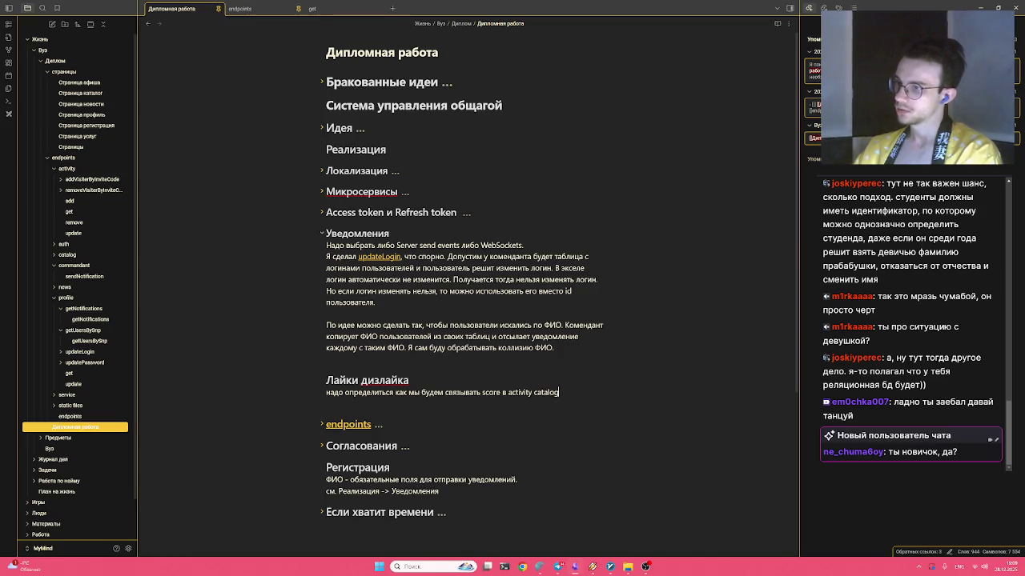
key("ctrl+Left")
type(",")
type(".")
left_click(78, 256)
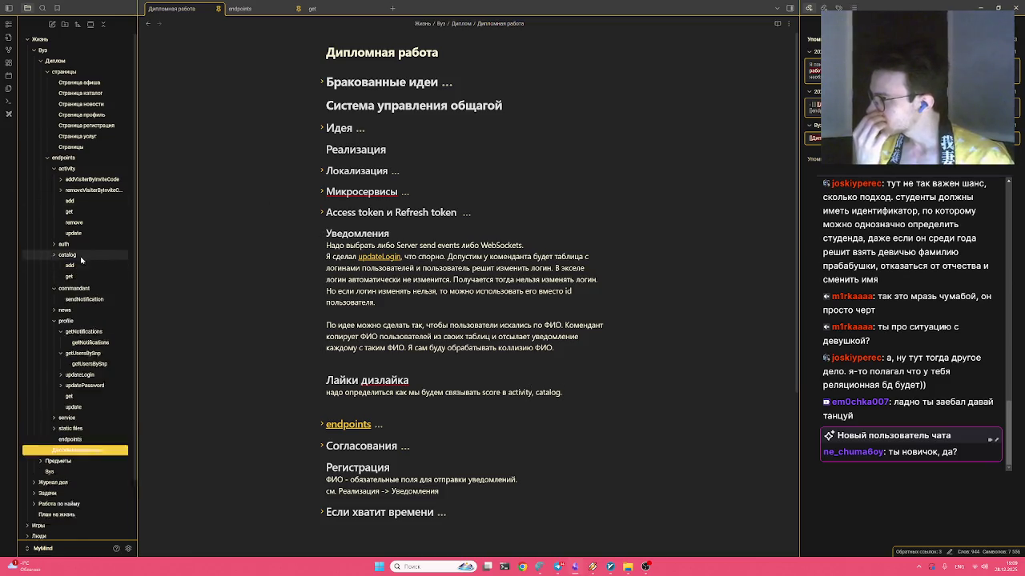
Check the catalog add note, then return to Дипломная работа
left_click(77, 265)
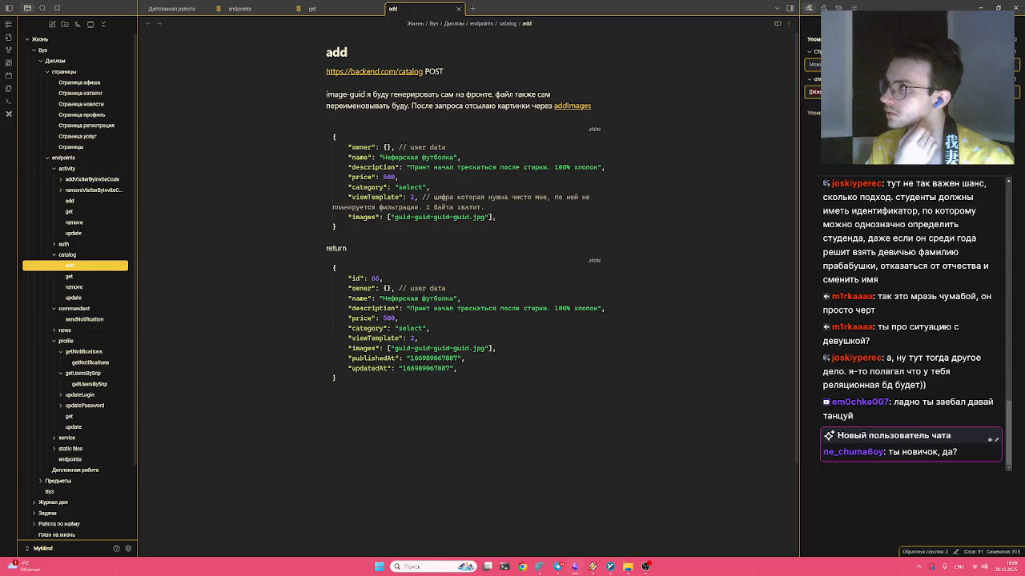
left_click(458, 8)
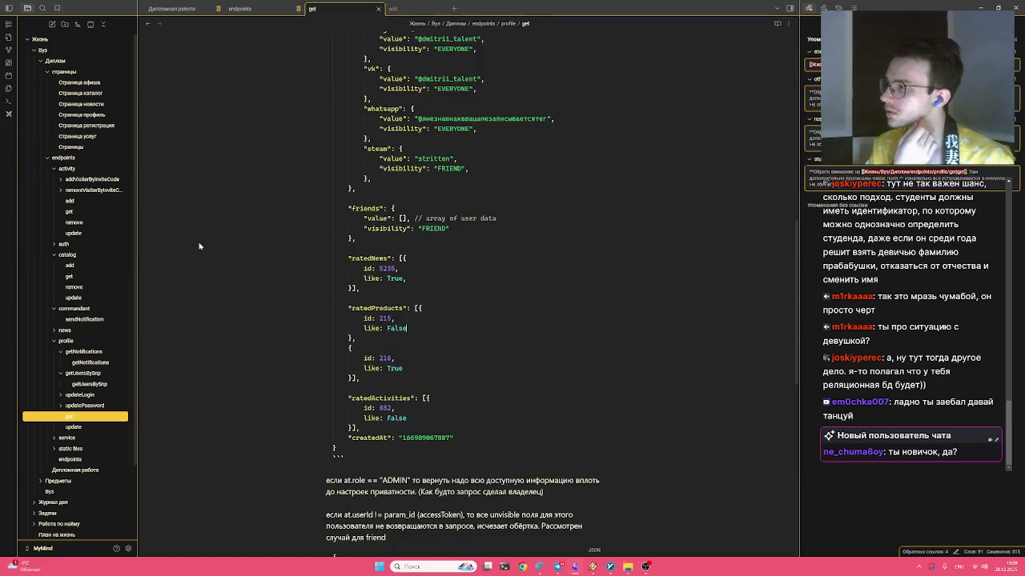
left_click(172, 8)
Append ', news с оценками в profile' to the Лайки дизлайка sentence
type("? п")
key("BackSpace")
key("BackSpace")
key("BackSpace")
key("BackSpace")
type(", news ")
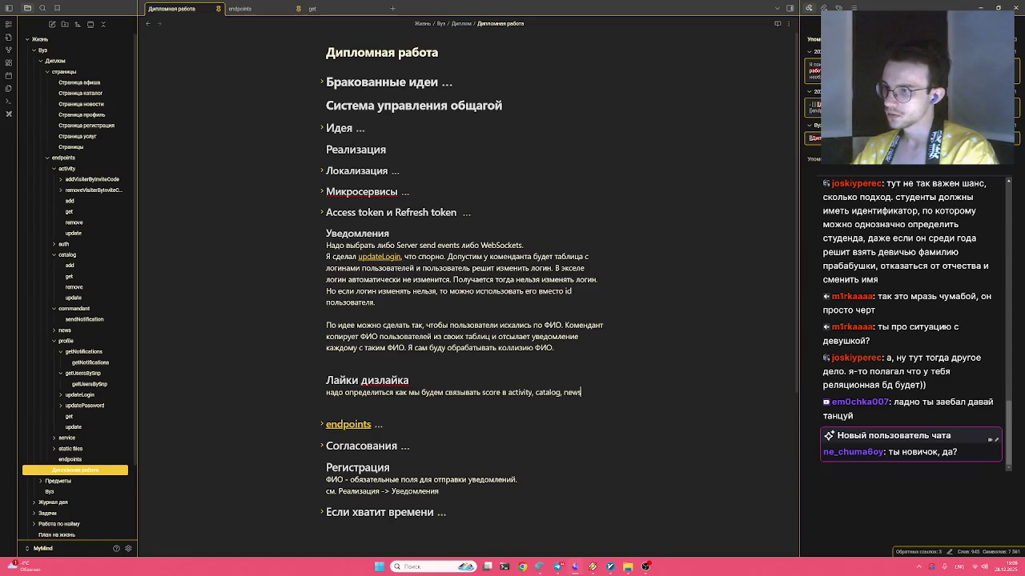
type("с")
type(" оц")
type("е")
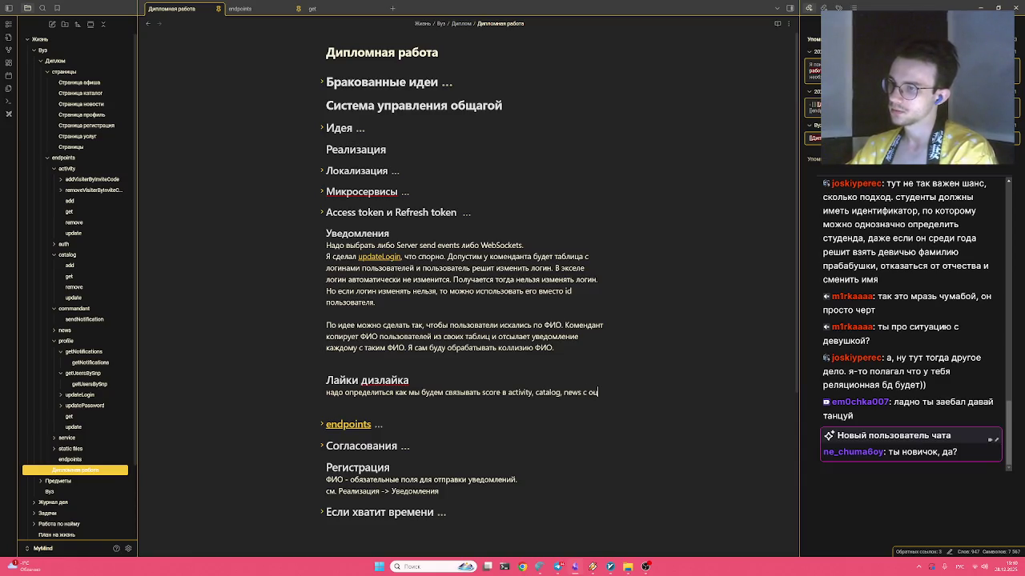
type("нками ")
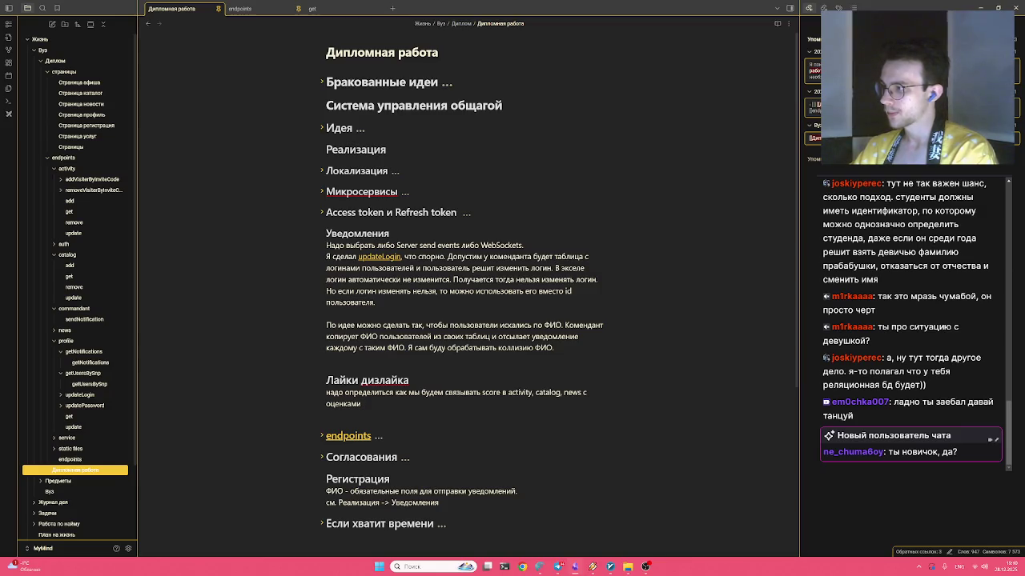
type("в ")
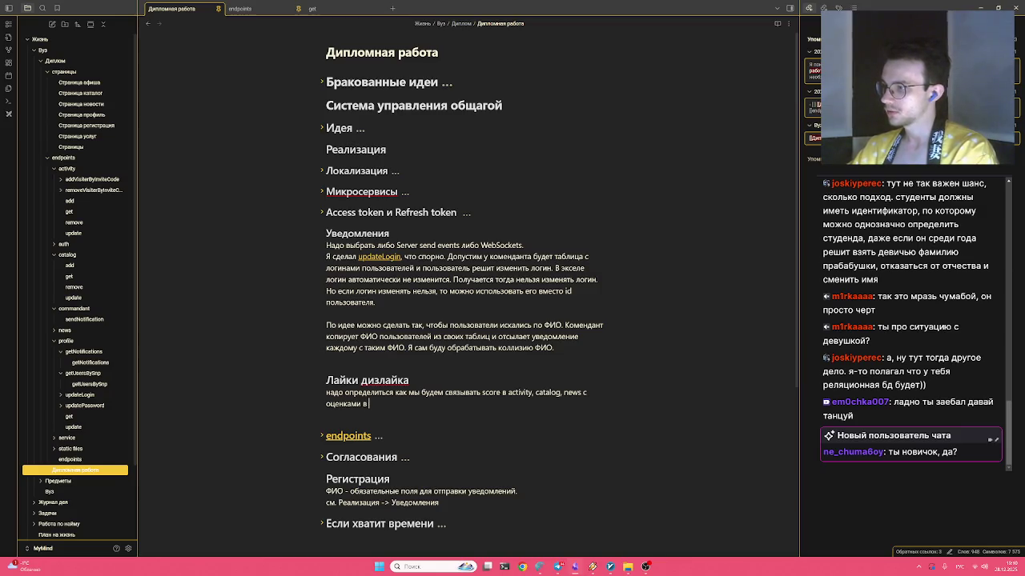
type("profile")
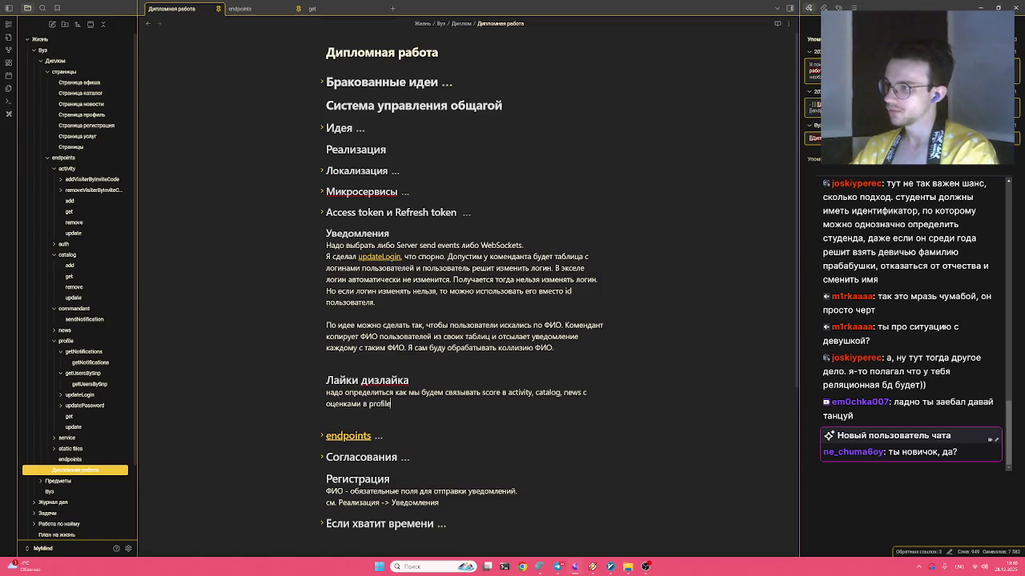
key("Up")
key("ctrl+Right")
key("ctrl+Right")
key("ctrl+Right")
key("ctrl+shift+Right")
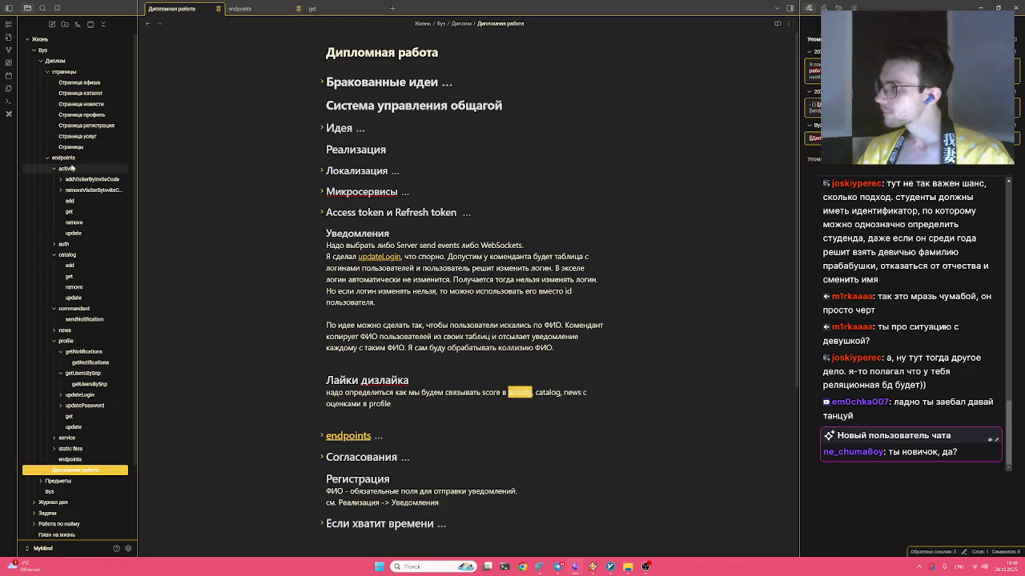
Check the profile get notes, then return to Дипломная работа
left_click(68, 416)
scroll(469, 288, "down", 4)
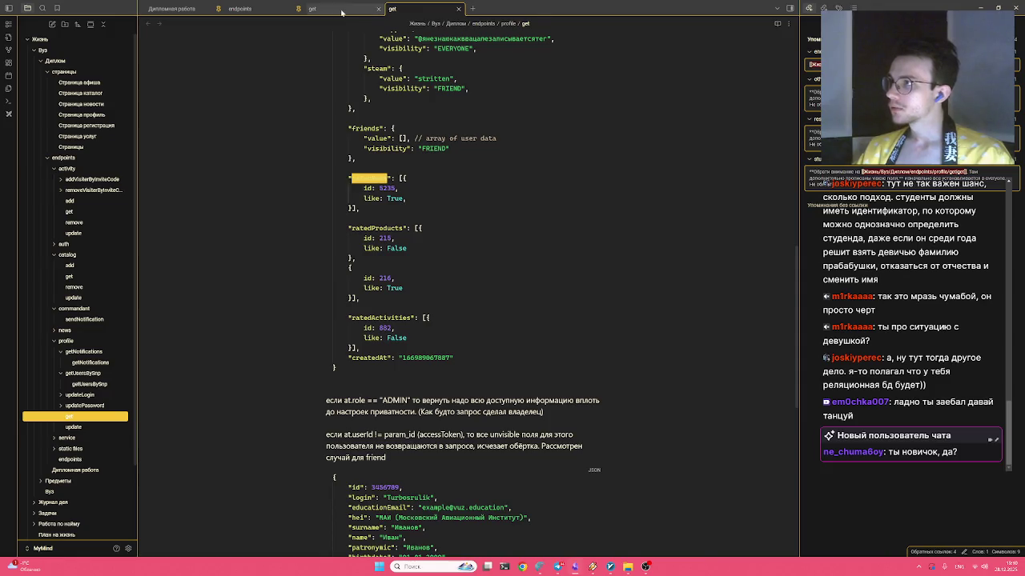
left_click(344, 9)
left_click(239, 9)
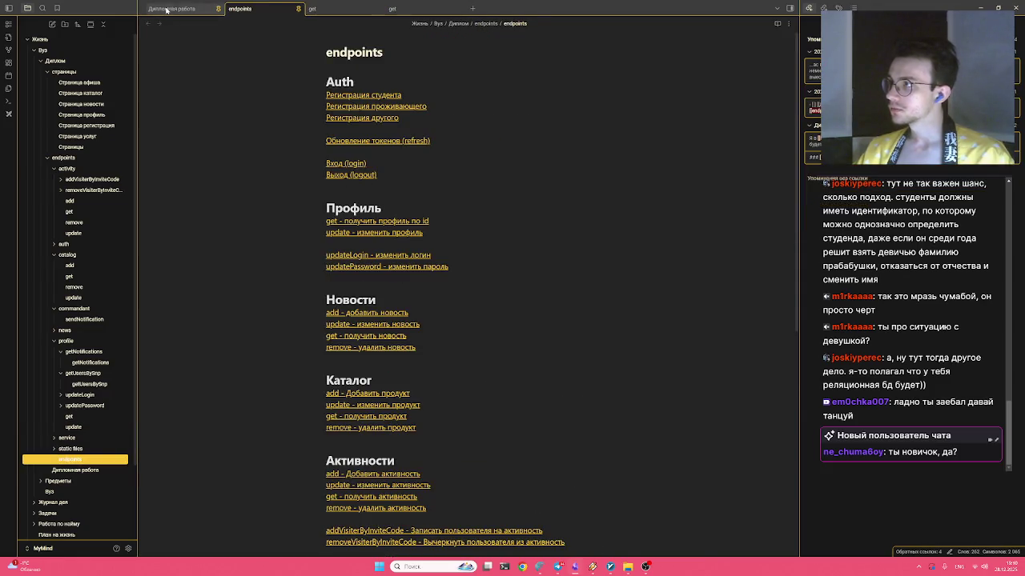
left_click(172, 9)
Insert '(ratedNews)' and 'оценки в' clarifications into the Лайки дизлайка sentence
left_click(547, 392)
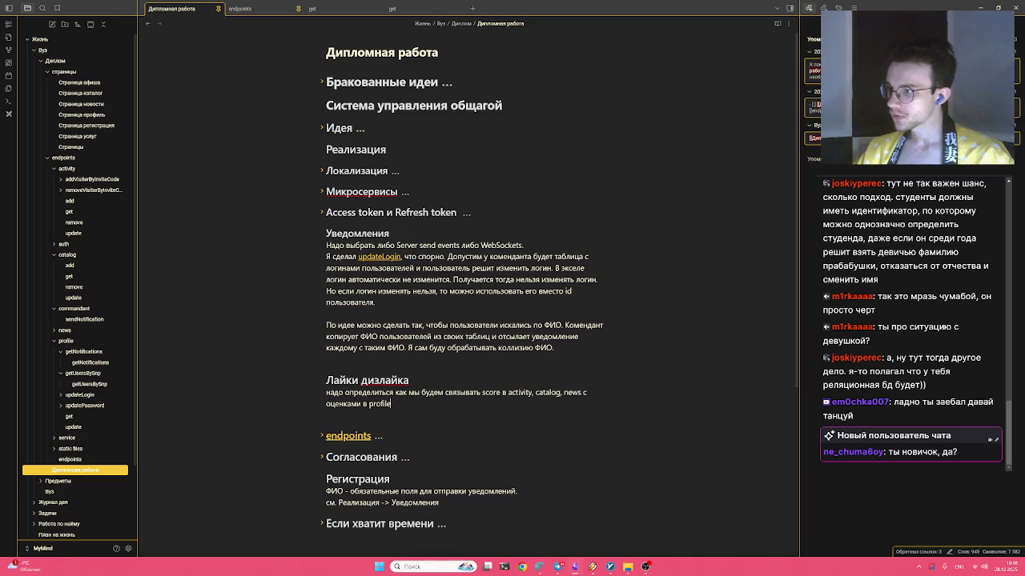
type(" (ratedNews)")
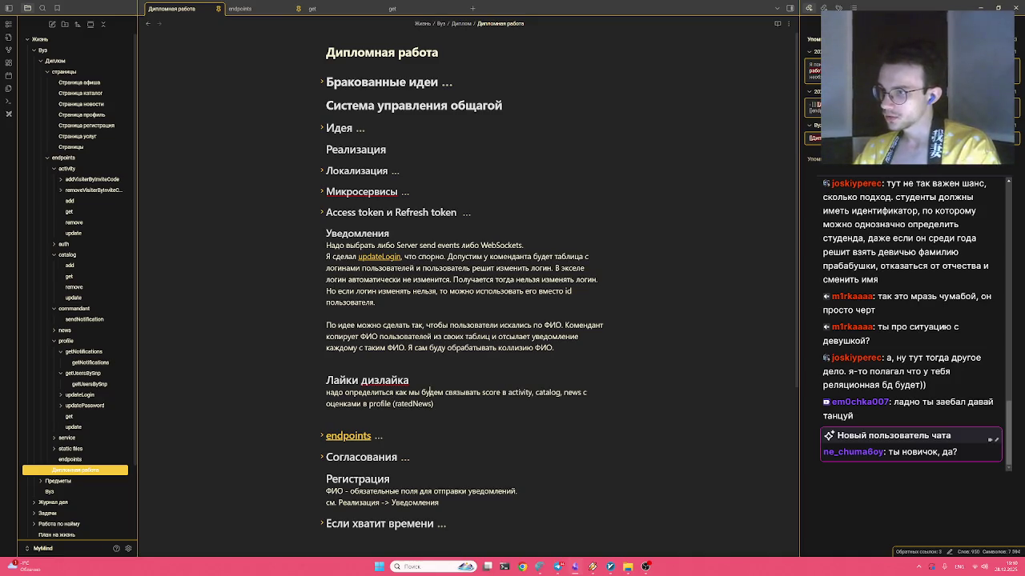
type(" (score")
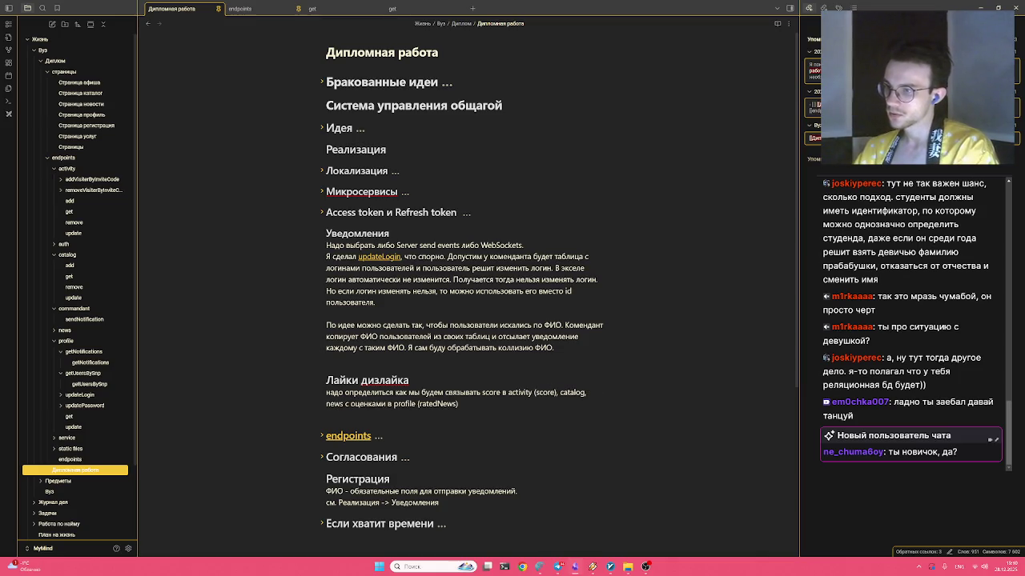
key("Left")
key("Left")
key("Left")
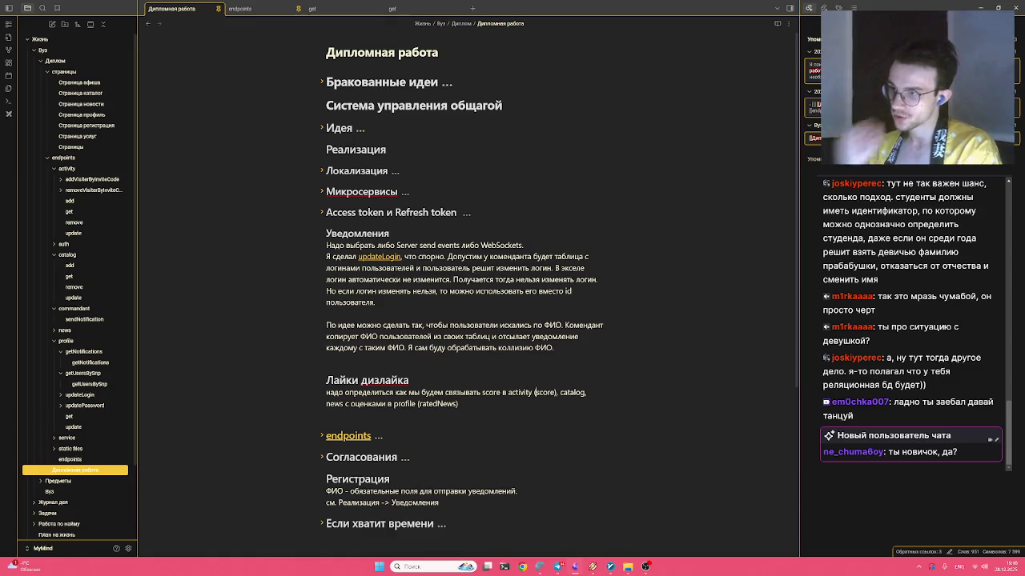
key("BackSpace")
key("BackSpace")
key("BackSpace")
type("оценки в")
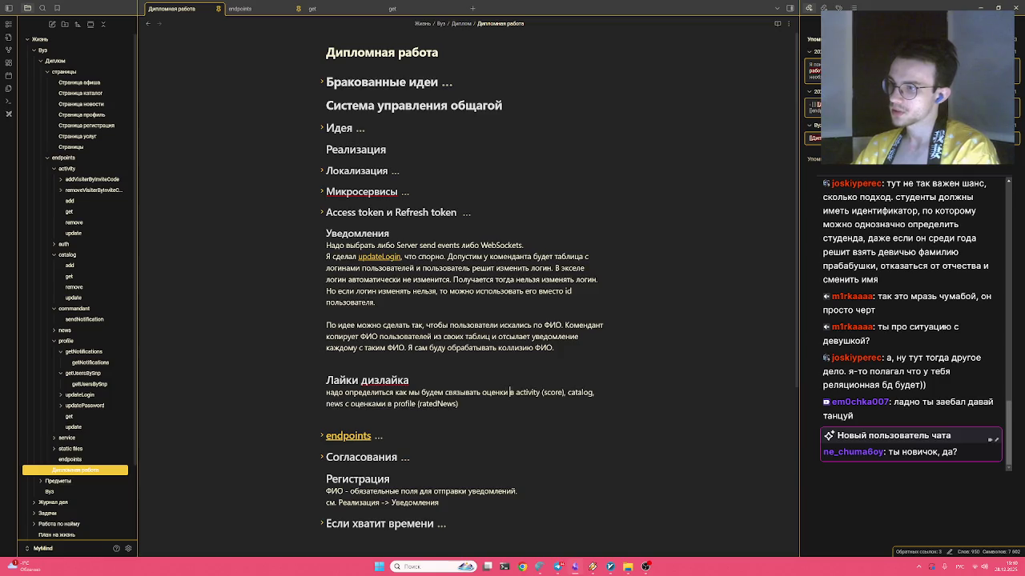
key("ctrl+Right")
key("ctrl+Right")
key("ctrl+Right")
key("End")
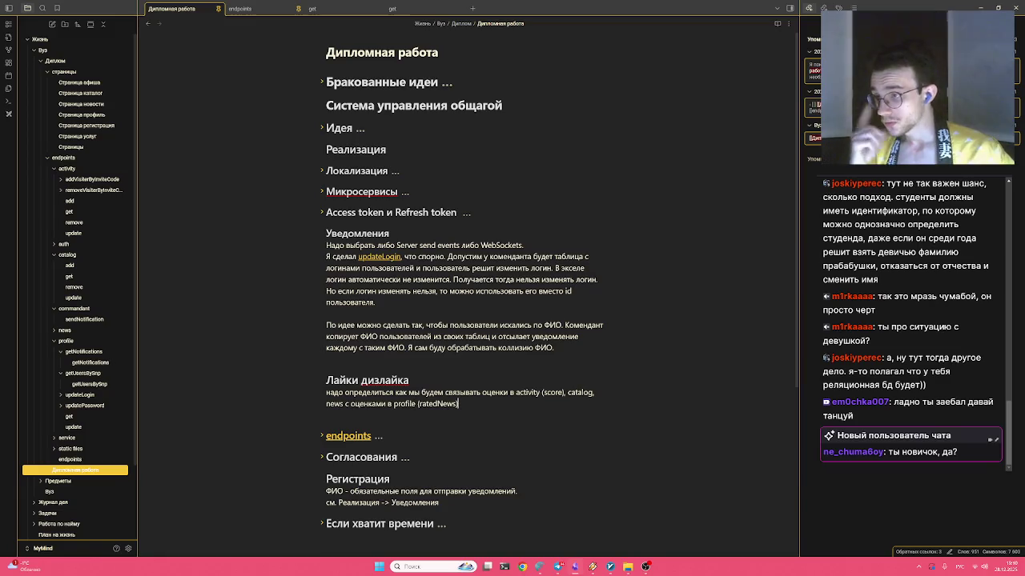
Start a numbered list with item 1 'Мне делать 2 запроса на score++ и добавление в ratedNews'
type(".")
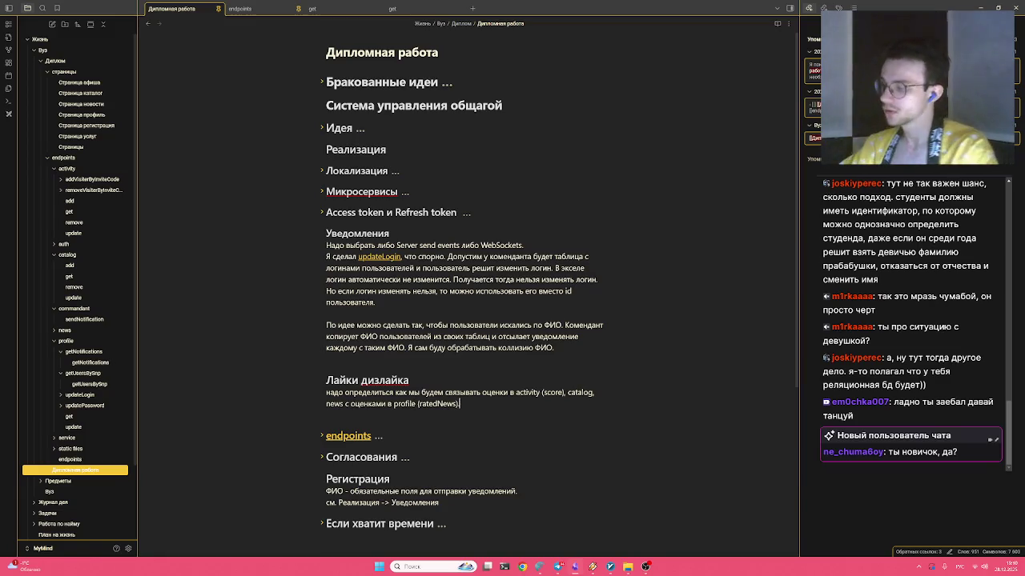
type(" Мне прокидыв")
type("1")
key("Return")
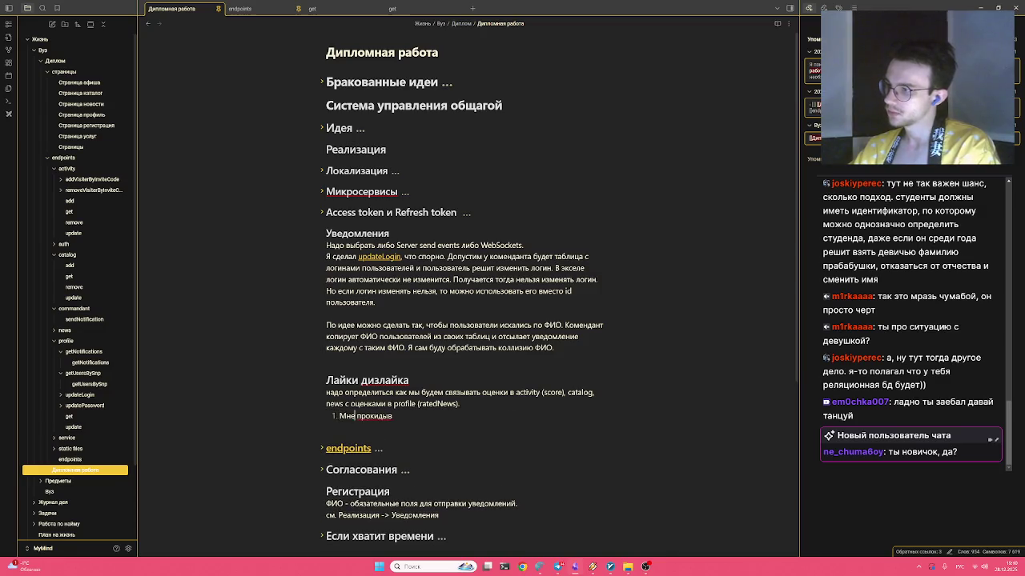
key("ctrl+BackSpace")
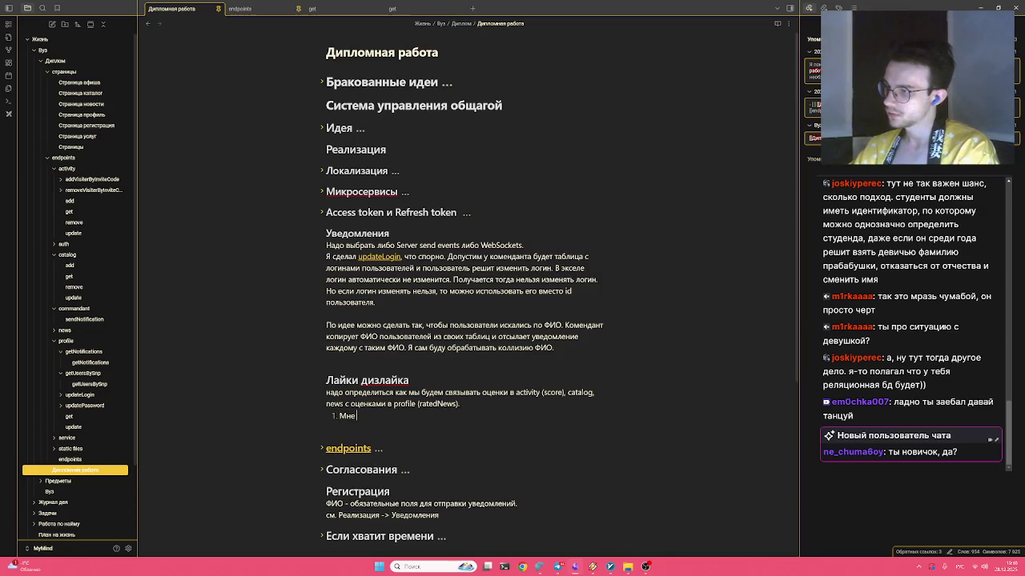
type("елать 2 запроса на увеличение счет")
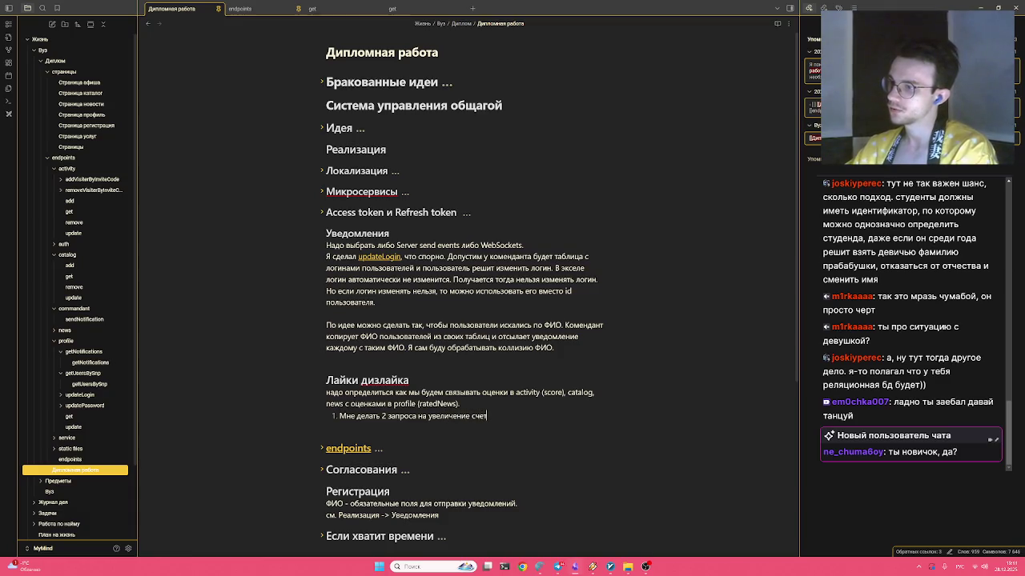
type("чика и ")
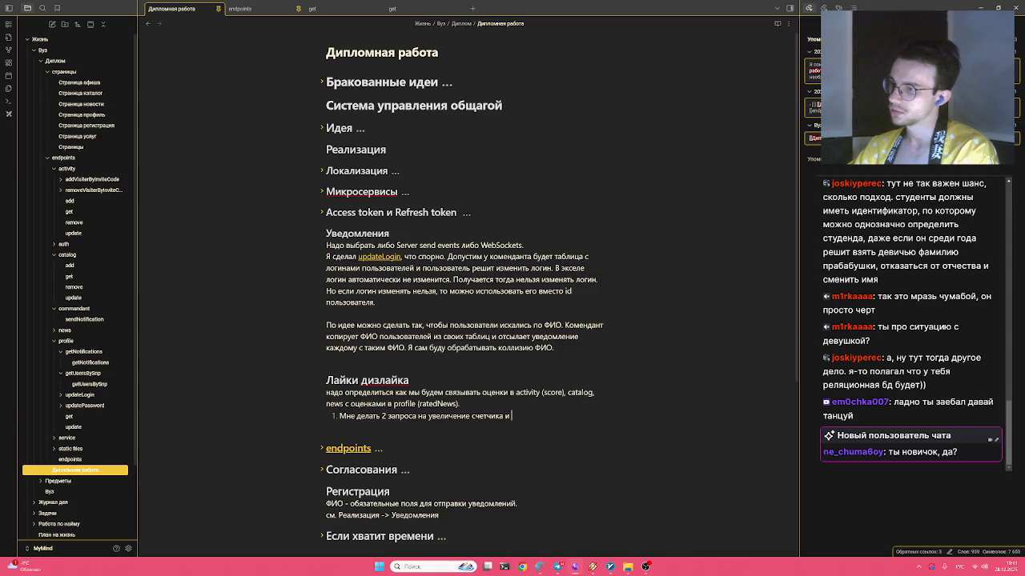
type("доавбление в")
key("BackSpace")
key("BackSpace")
key("BackSpace")
type("добавление в оценны")
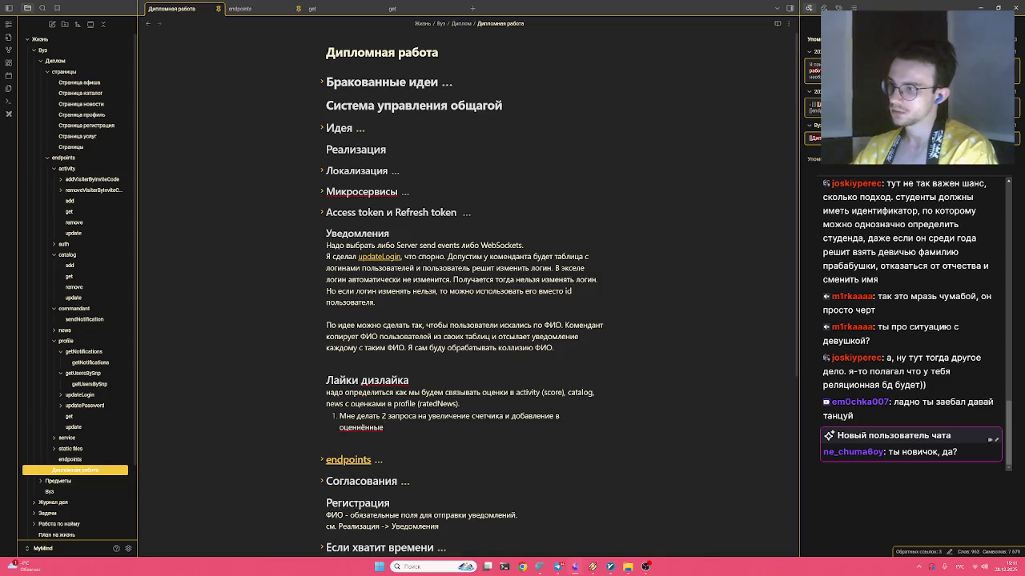
key("BackSpace")
type("ён")
key("BackSpace")
key("BackSpace")
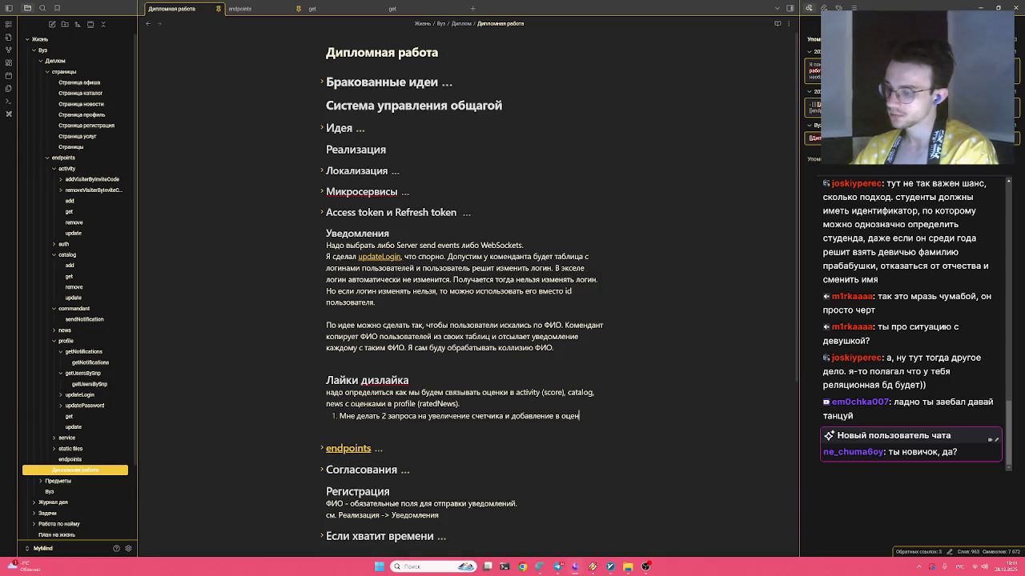
type("ённые")
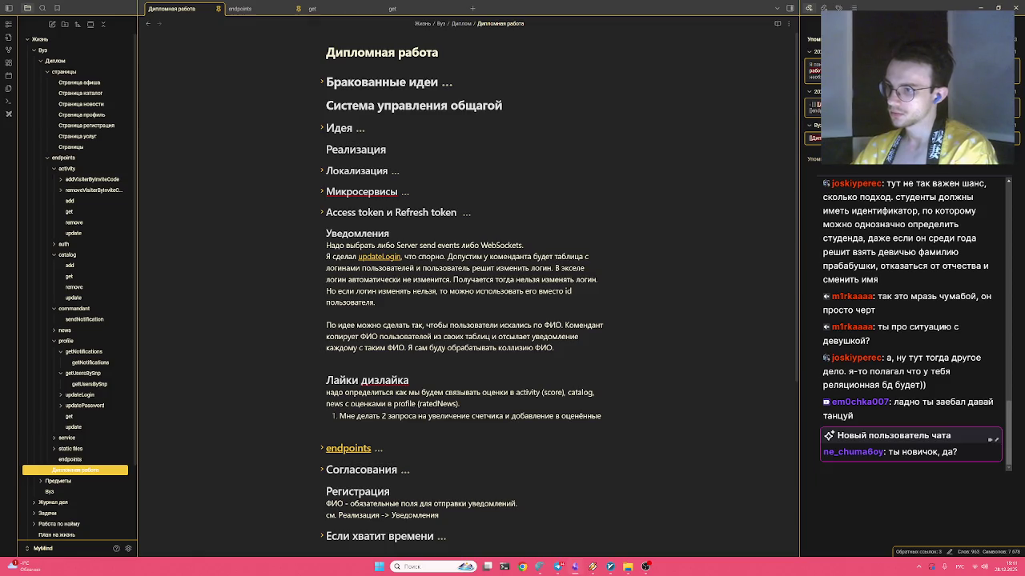
type(" польз")
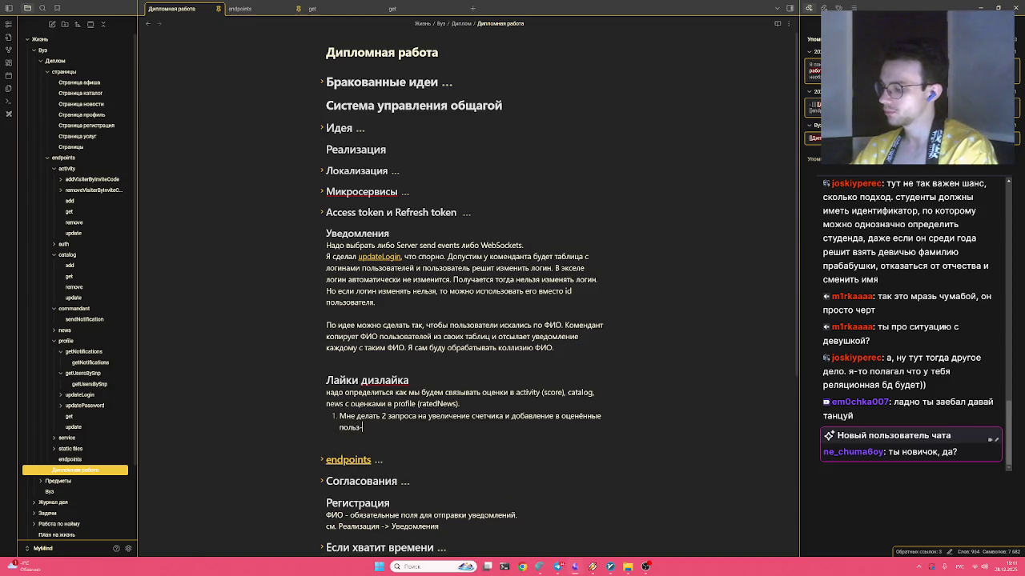
key("ctrl+BackSpace")
key("ctrl+BackSpace")
key("ctrl+BackSpace")
key("ctrl+BackSpace")
key("ctrl+BackSpace")
key("ctrl+BackSpace")
key("ctrl+BackSpace")
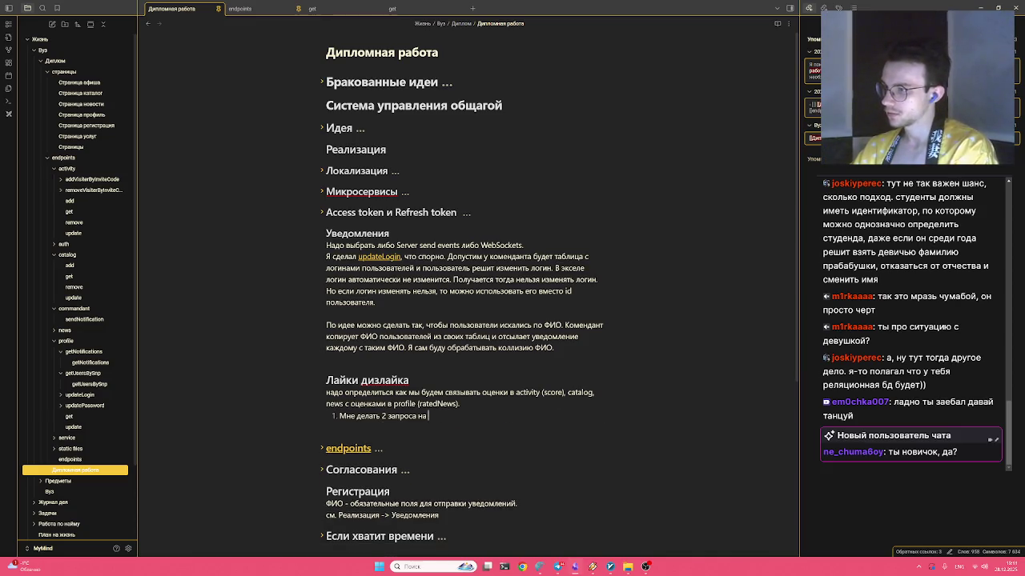
type("зcore++ и rea")
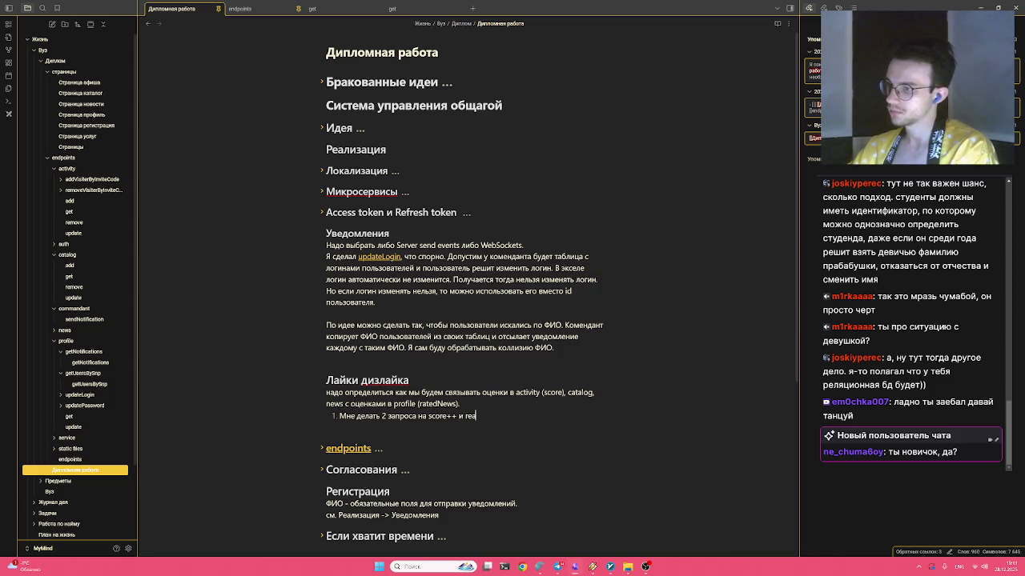
key("BackSpace")
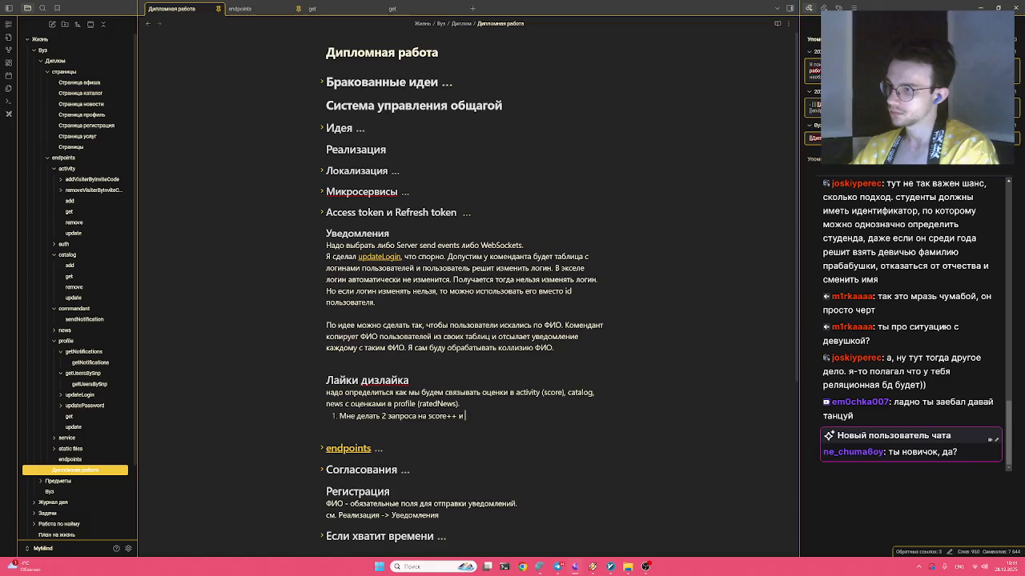
type("в")
key("BackSpace")
key("BackSpace")
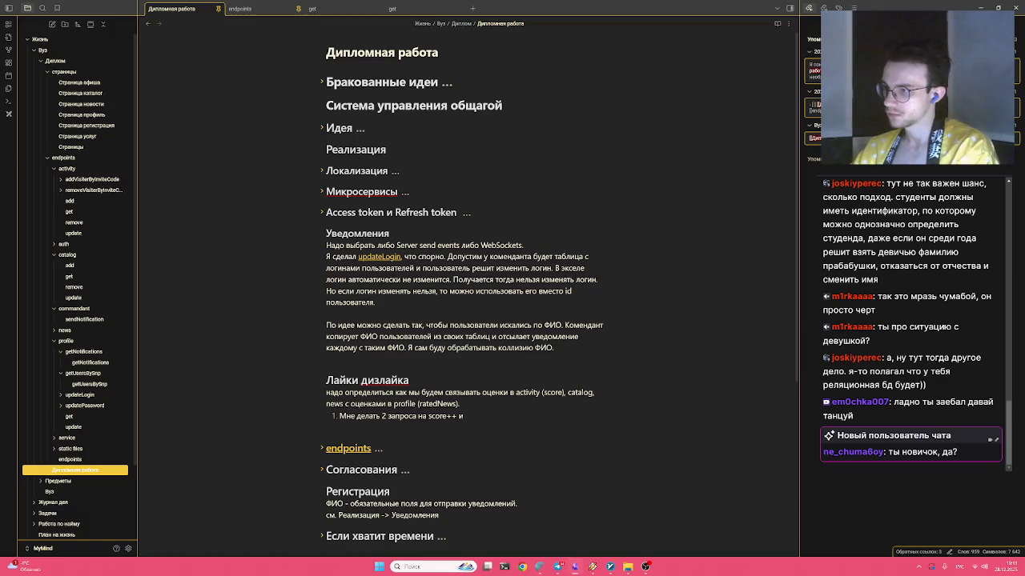
type("добавление в reatedN")
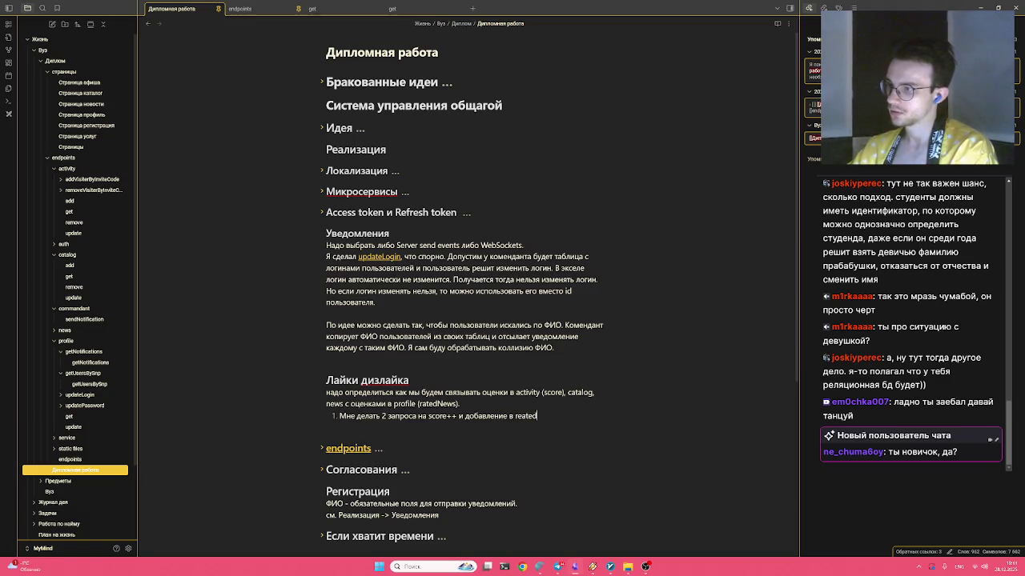
type("ews")
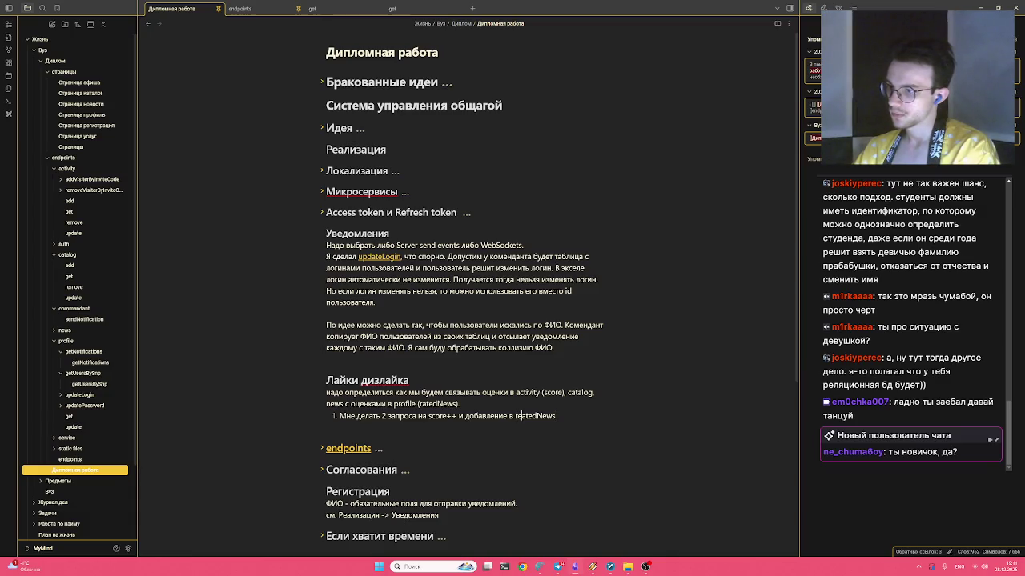
key("BackSpace")
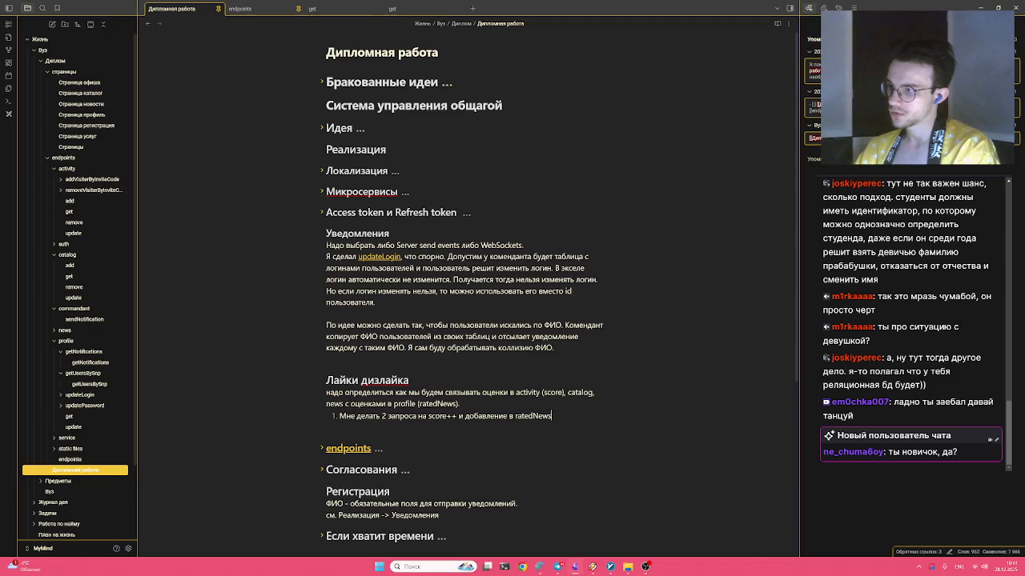
key("Return")
Write item 2 as 'Делать один запрос в activity / news / catalog' and start item 3
type("Делать один запрос с")
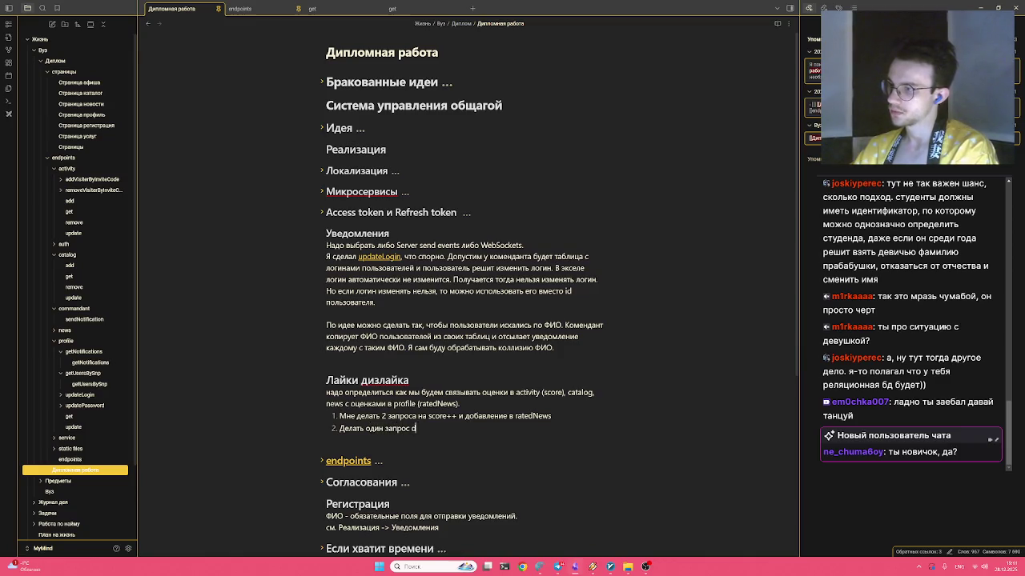
key("BackSpace")
type("на увеличен")
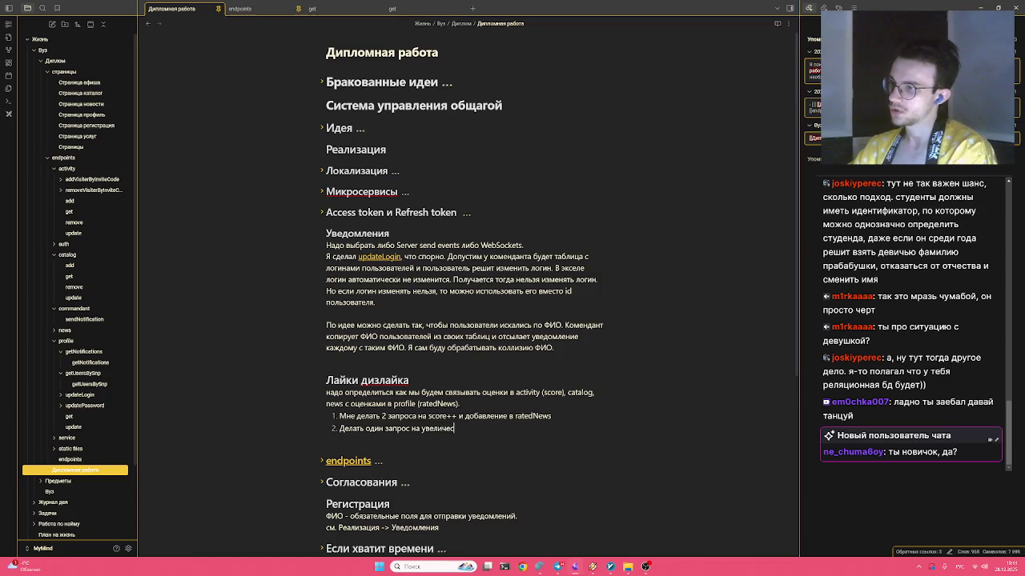
key("ctrl+BackSpace")
key("ctrl+BackSpace")
type("в activity")
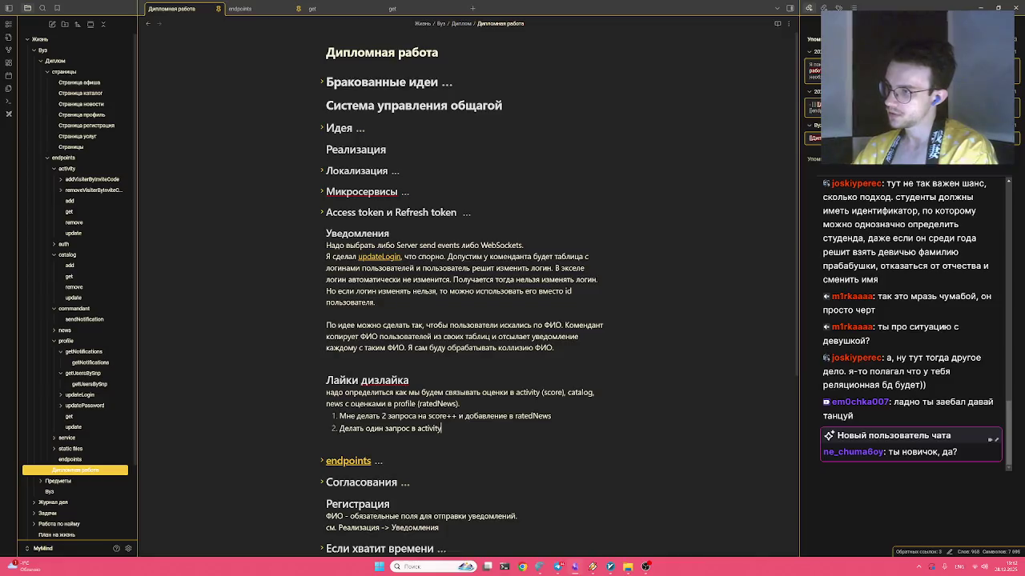
type("?")
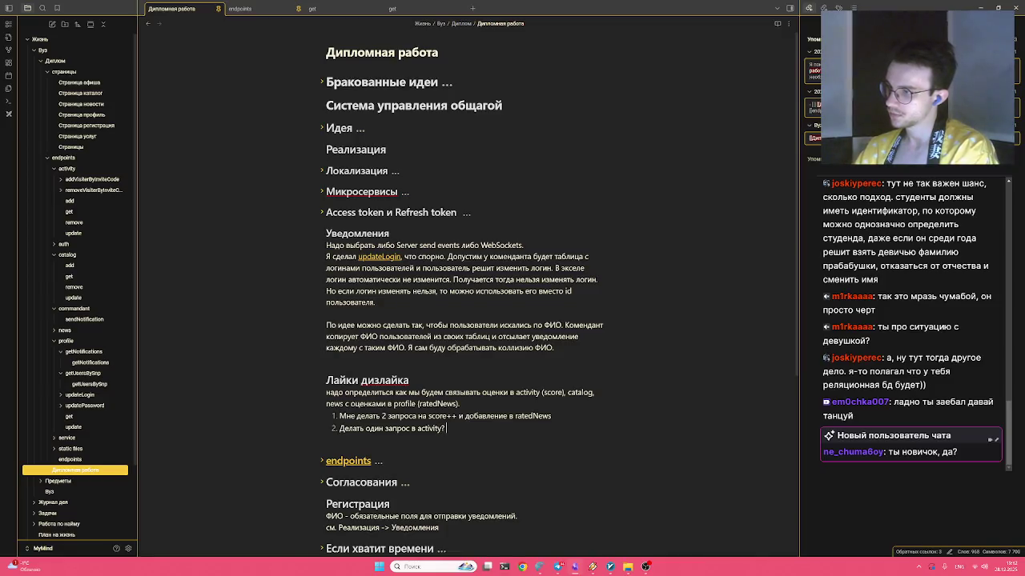
key("BackSpace")
key("BackSpace")
type("\\")
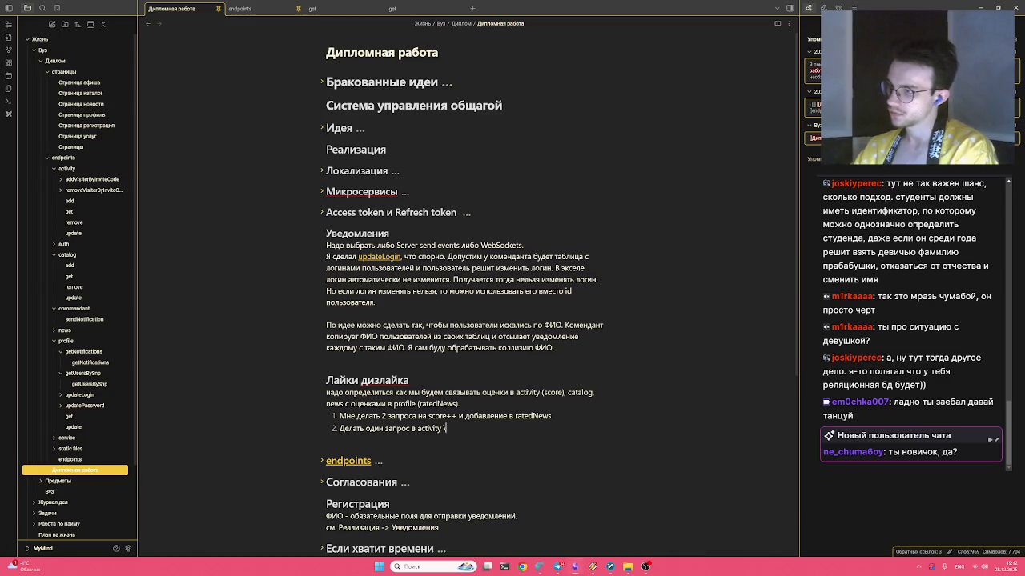
key("BackSpace")
type("/ news /")
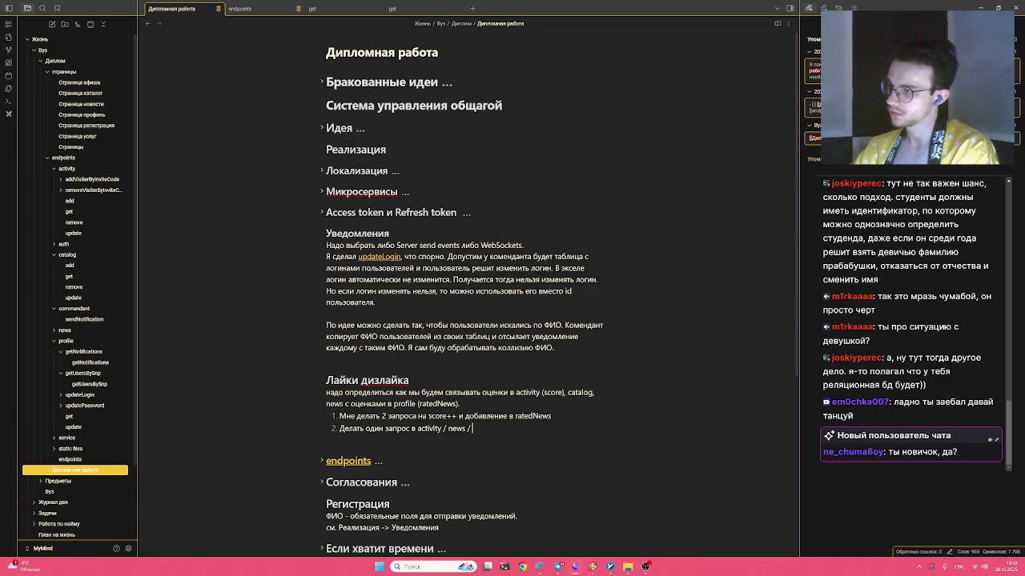
type("catalog")
key("Return")
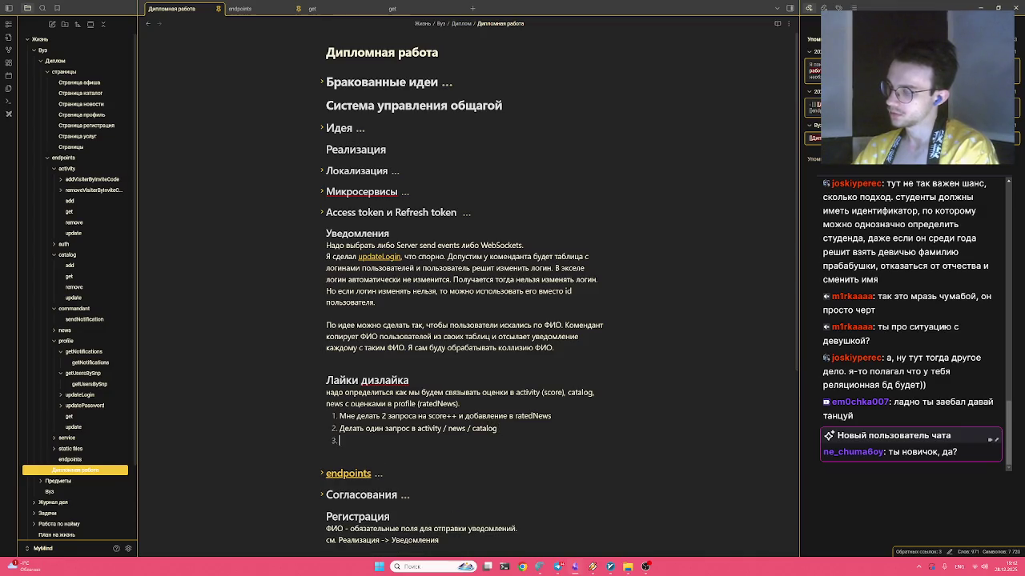
Write item 3 as 'Делать запрос в профиль на добавление в ratedNews'
type("Делать запрос в п")
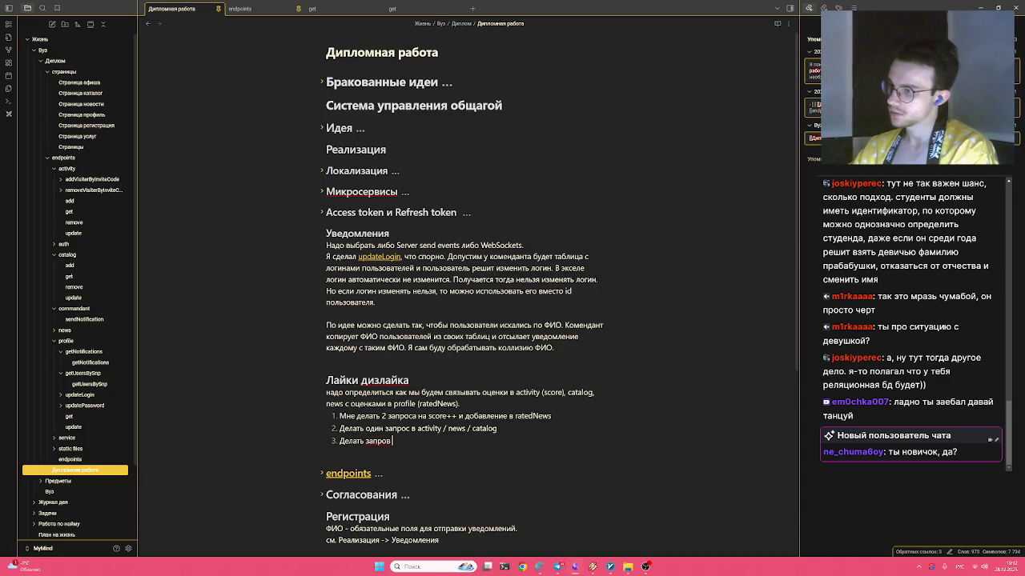
type("рофиль на добав")
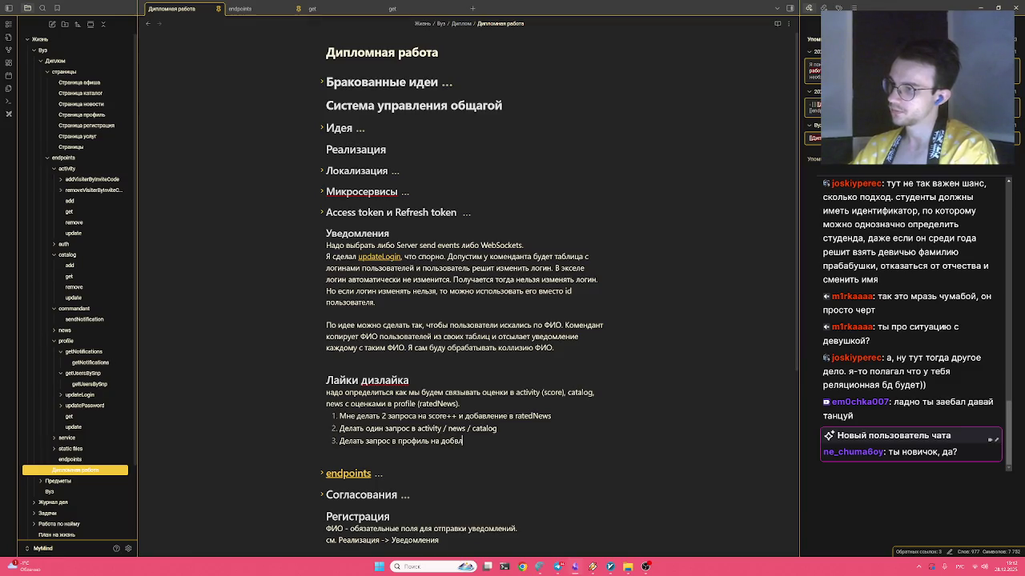
type("ление ")
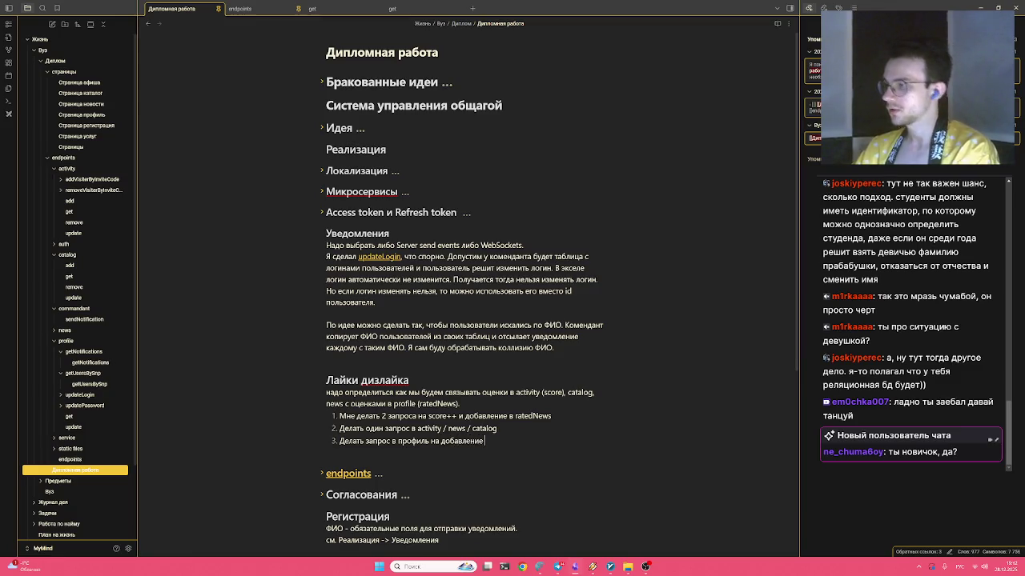
type("в")
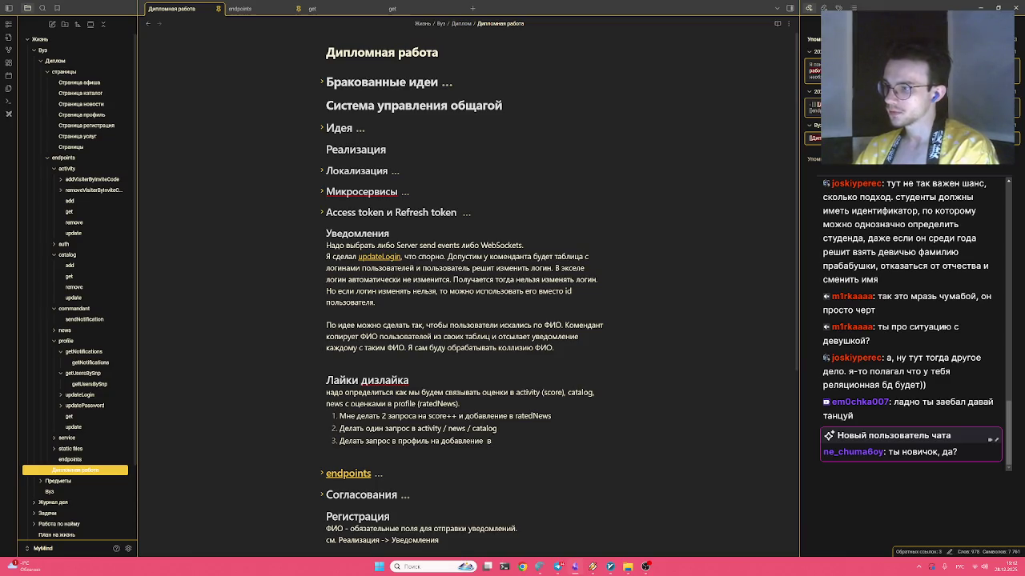
key("Left")
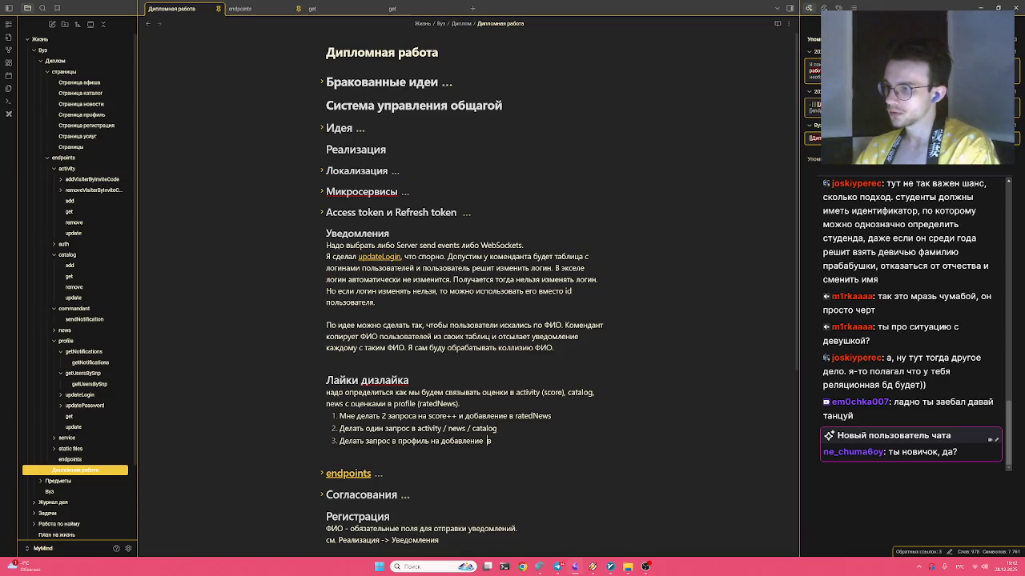
key("Right")
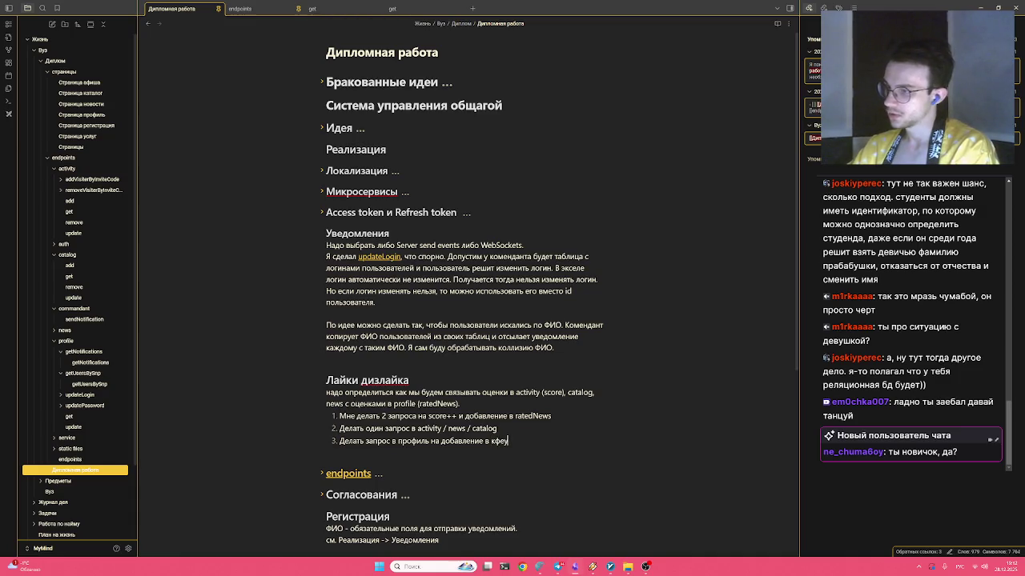
type("r")
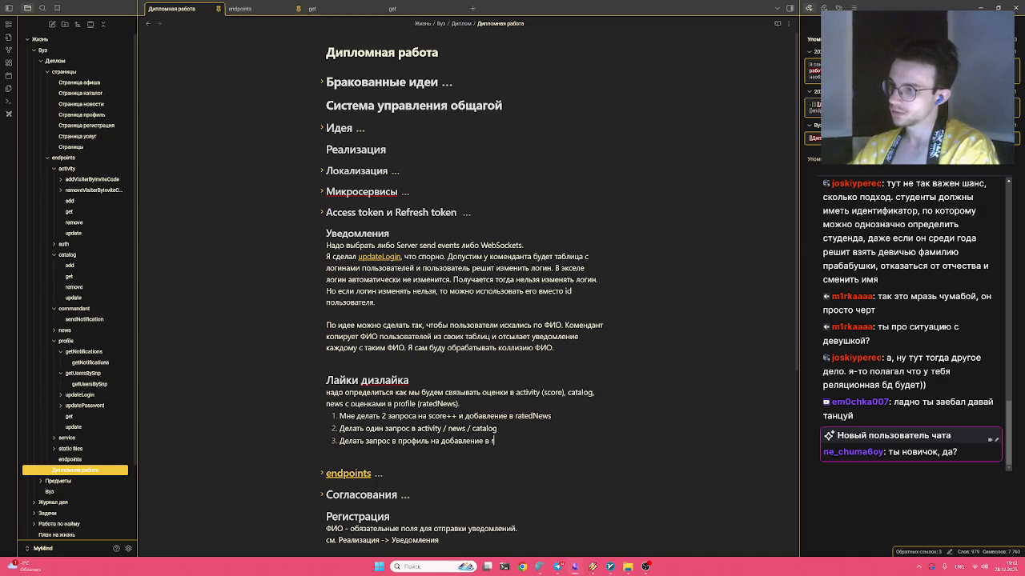
type("atednews")
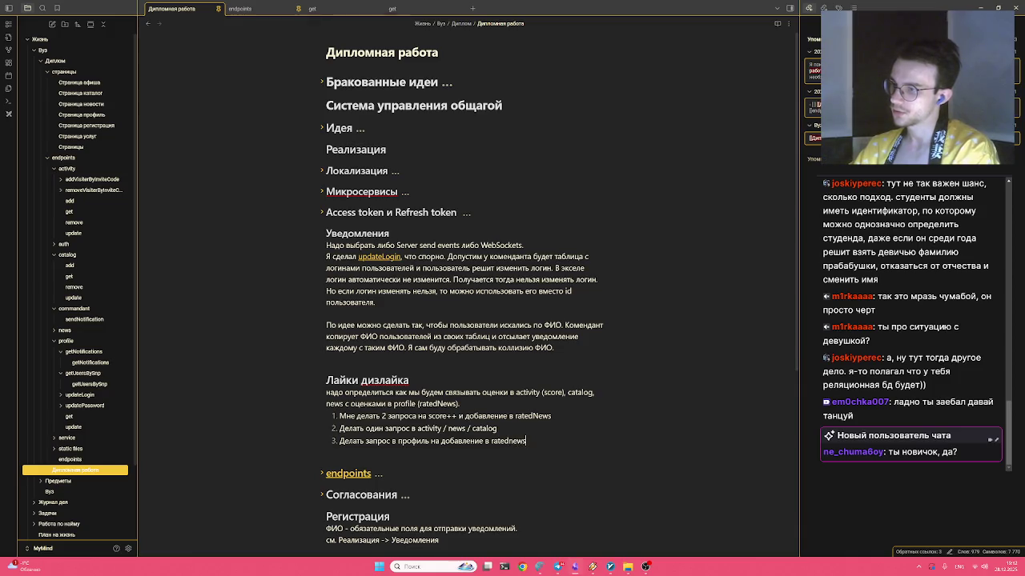
type("e")
type("s")
key("Up")
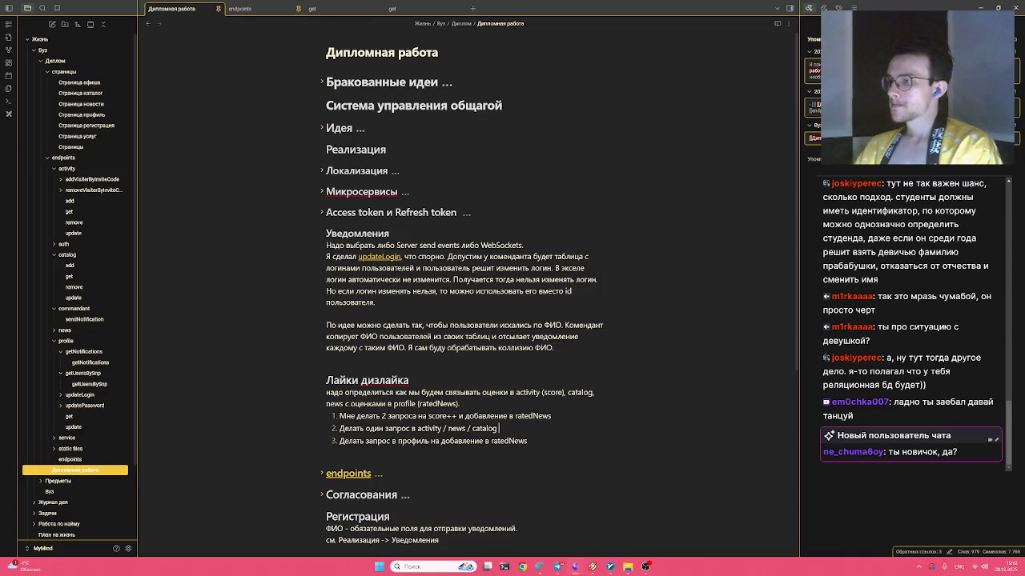
key("ctrl+Left")
key("ctrl+Left")
key("ctrl+Left")
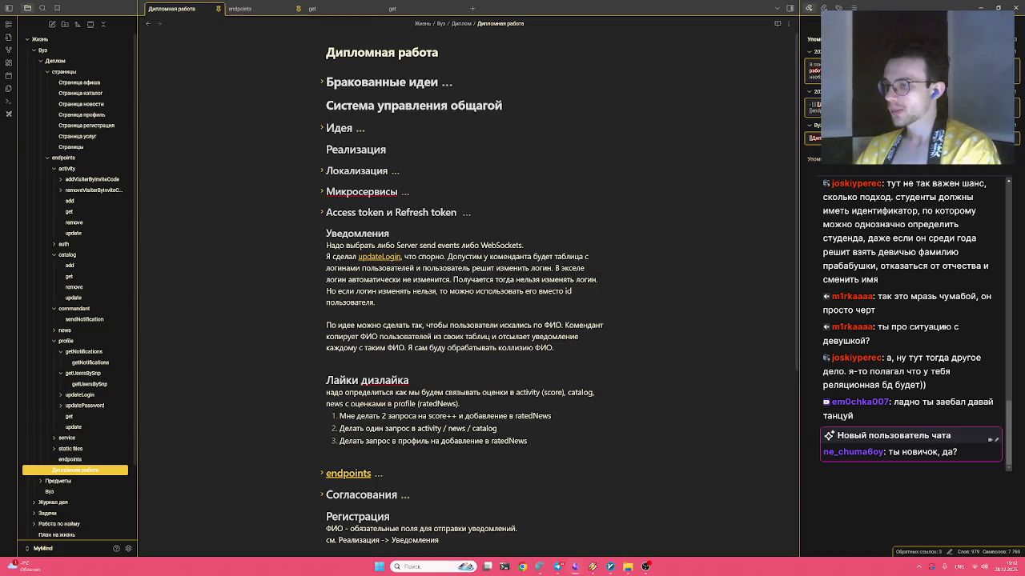